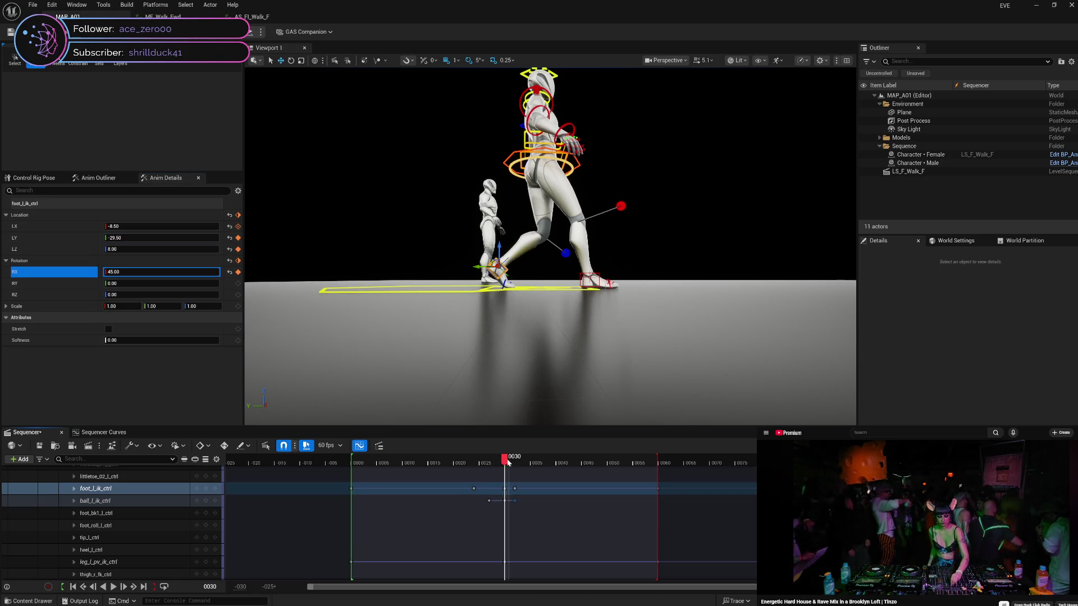
At frame 45, key the left foot IK's Location Y and lower it from 16.27 to 8.27
mouse_move(508, 462)
mouse_down()
mouse_move(600, 462)
mouse_move(507, 458)
mouse_up()
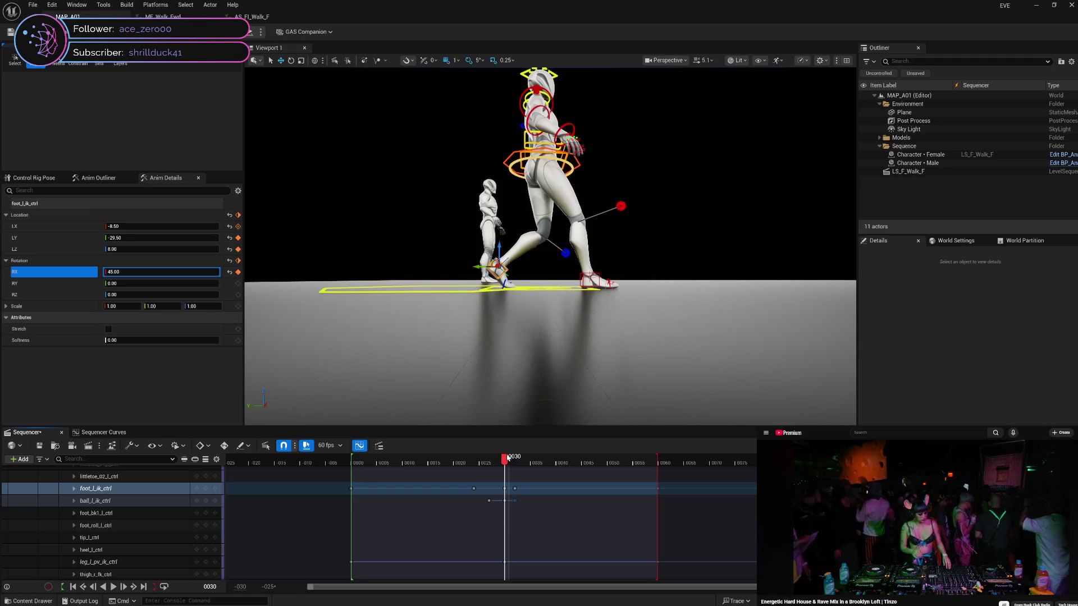
drag(508, 458, 583, 462)
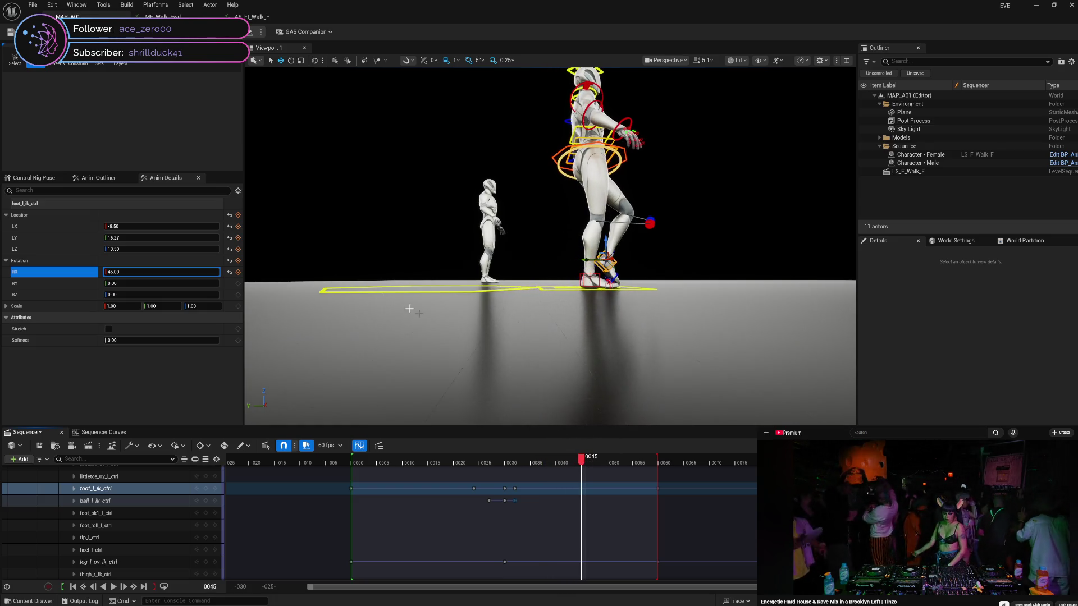
click(238, 238)
click(192, 239)
text(-4)
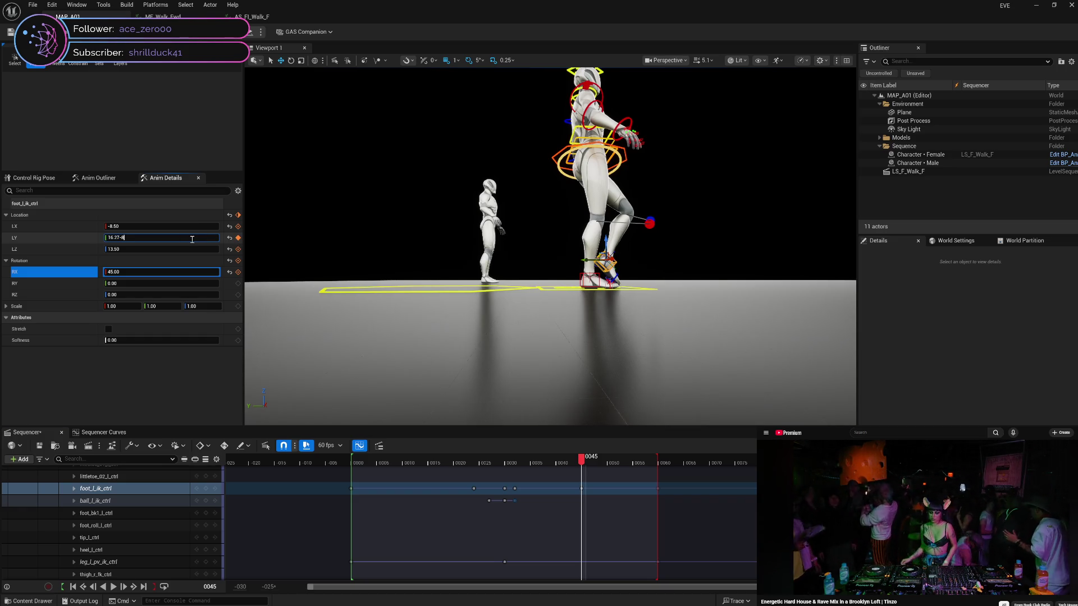
text(8.27)
key(Return)
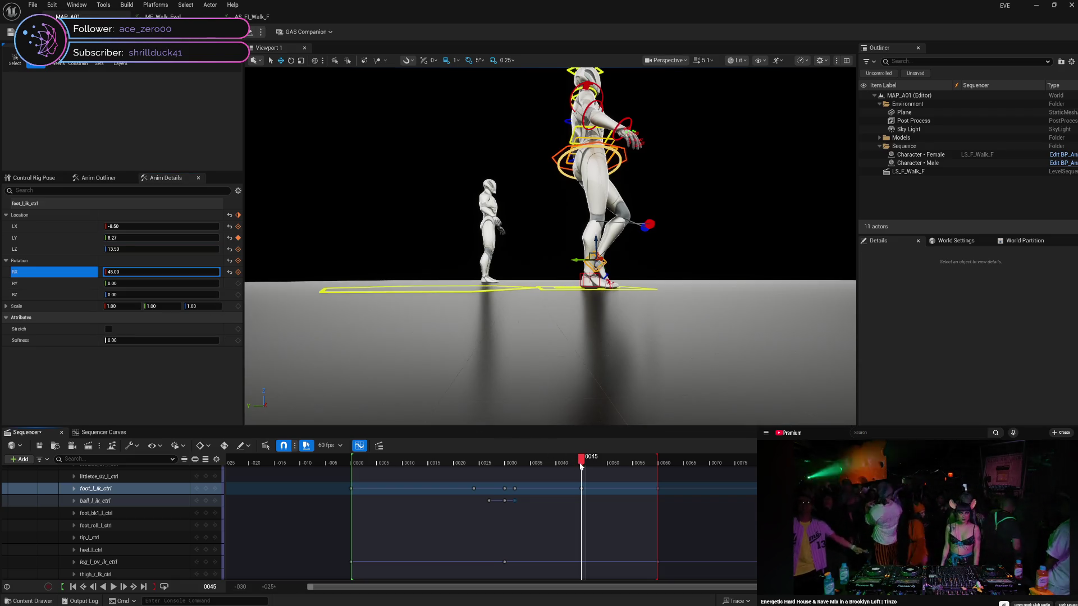
mouse_move(580, 463)
mouse_down()
mouse_move(506, 462)
mouse_move(606, 458)
mouse_move(585, 459)
mouse_up()
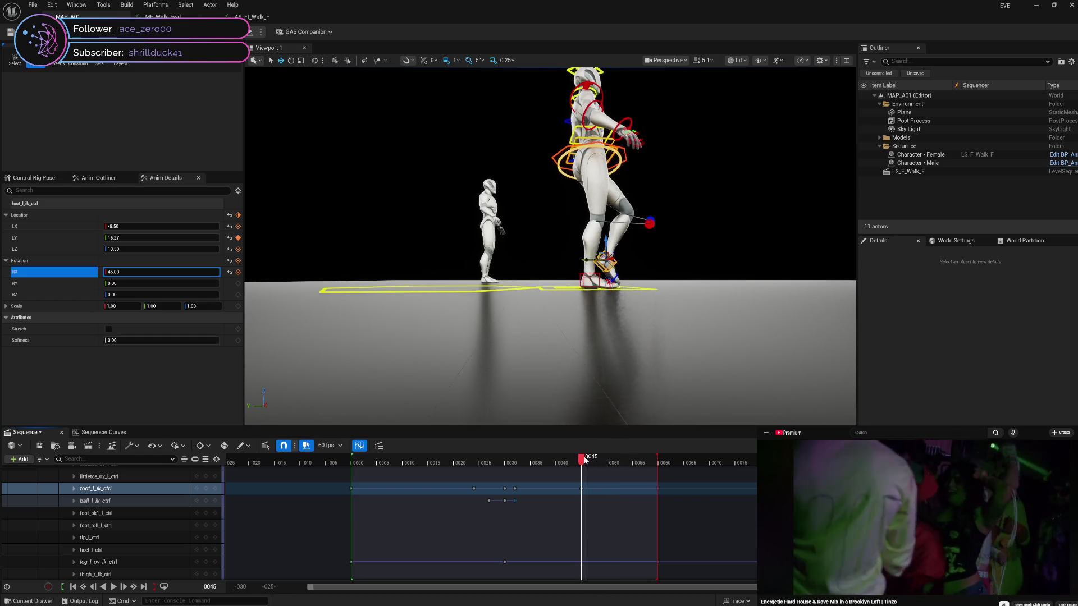
click(144, 237)
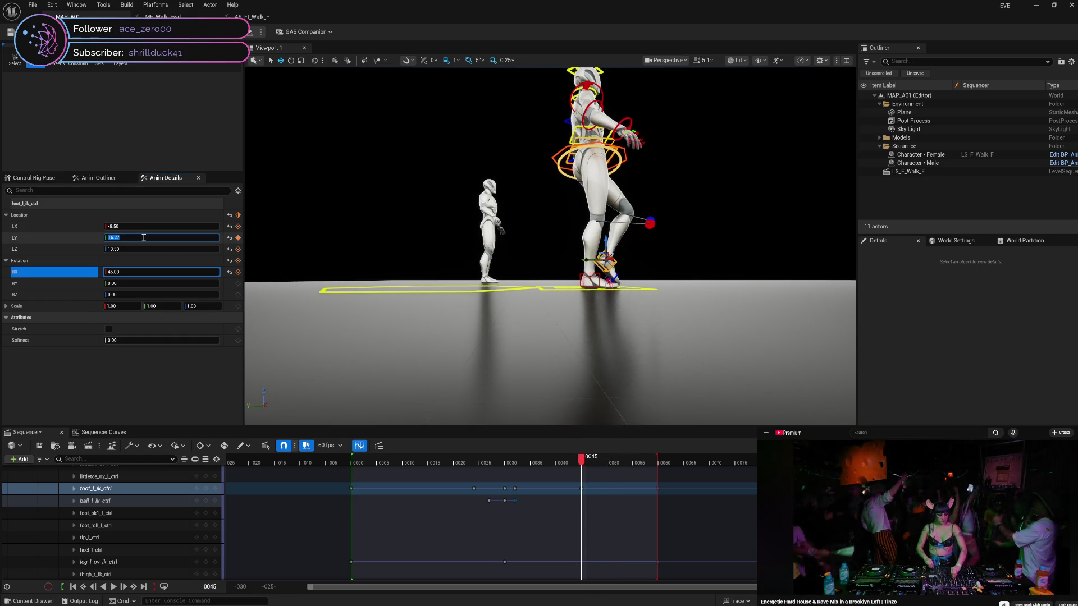
text(-8)
text(8.37)
key(Return)
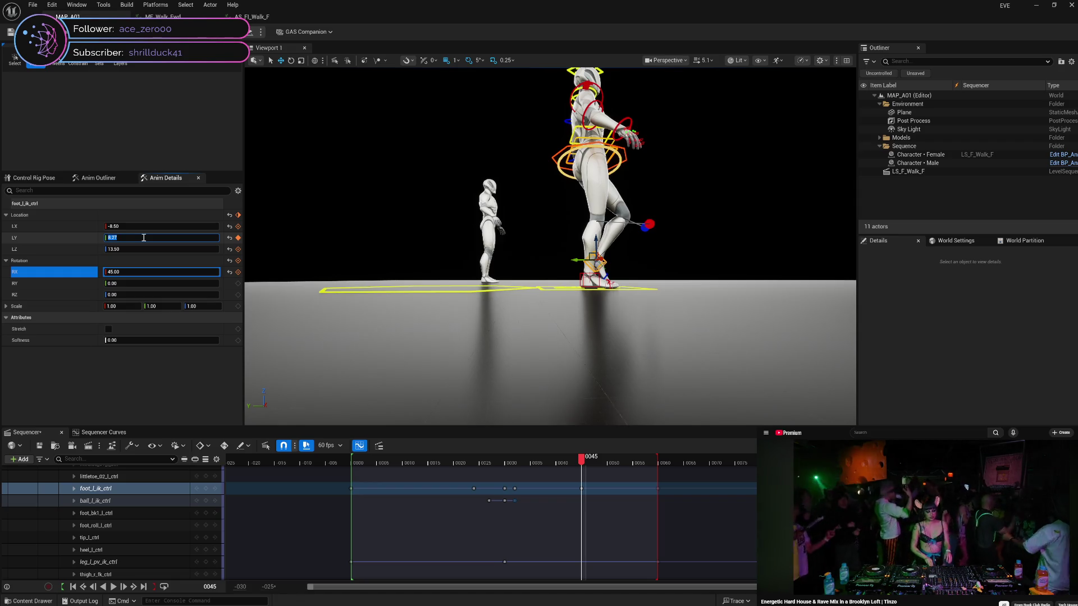
click(578, 464)
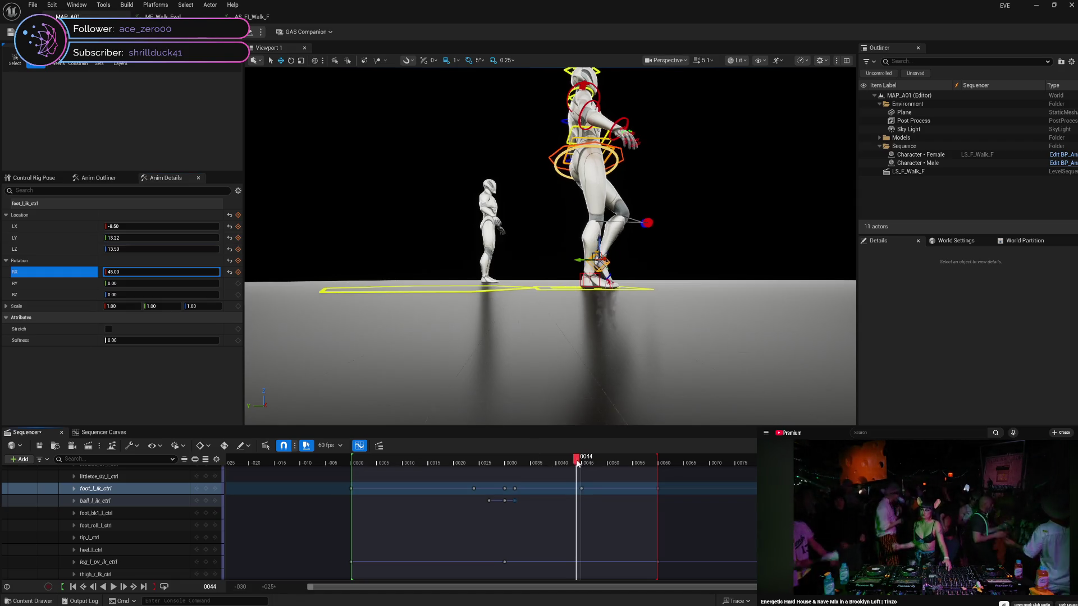
drag(579, 464, 559, 461)
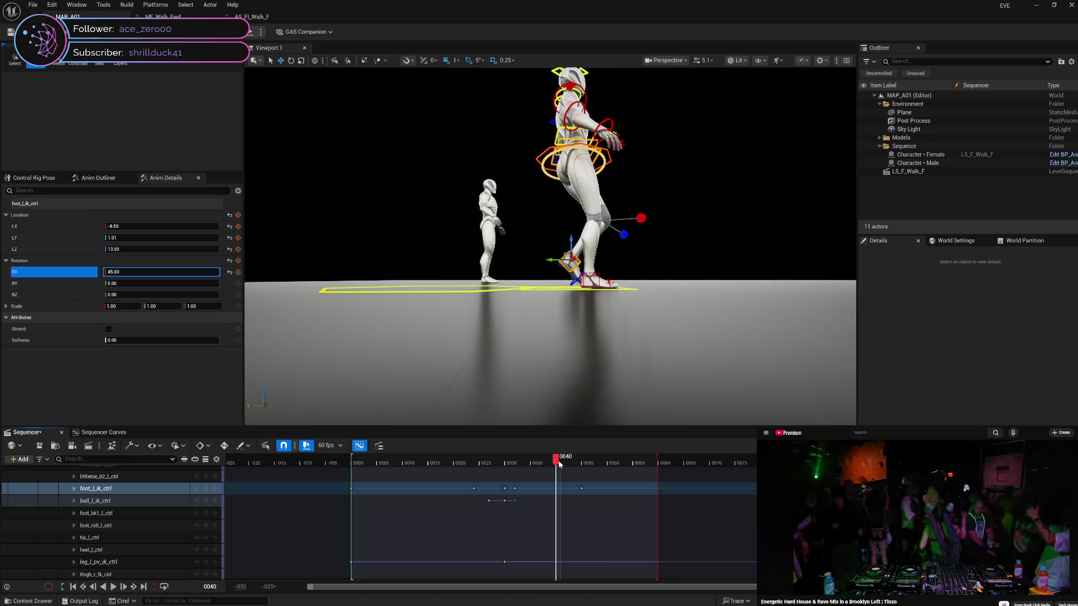
mouse_move(559, 464)
mouse_down()
mouse_move(584, 460)
mouse_move(508, 452)
mouse_move(664, 458)
mouse_move(517, 457)
mouse_move(501, 465)
mouse_move(585, 476)
mouse_move(615, 467)
mouse_move(473, 484)
mouse_move(666, 473)
mouse_move(560, 488)
mouse_move(659, 468)
mouse_move(567, 466)
mouse_move(558, 467)
mouse_move(890, 467)
mouse_up()
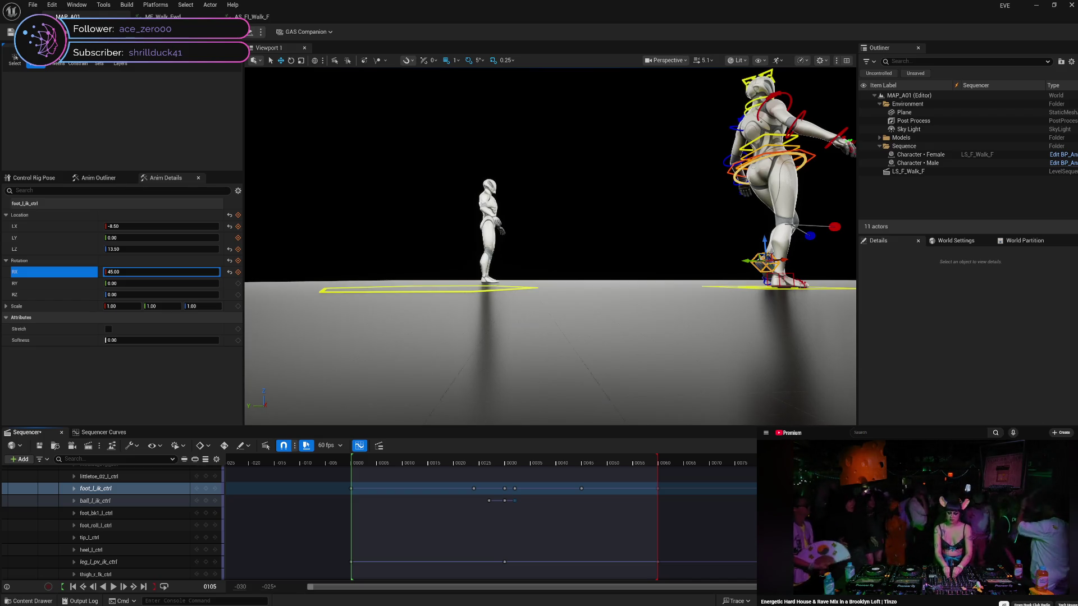
drag(800, 489, 585, 485)
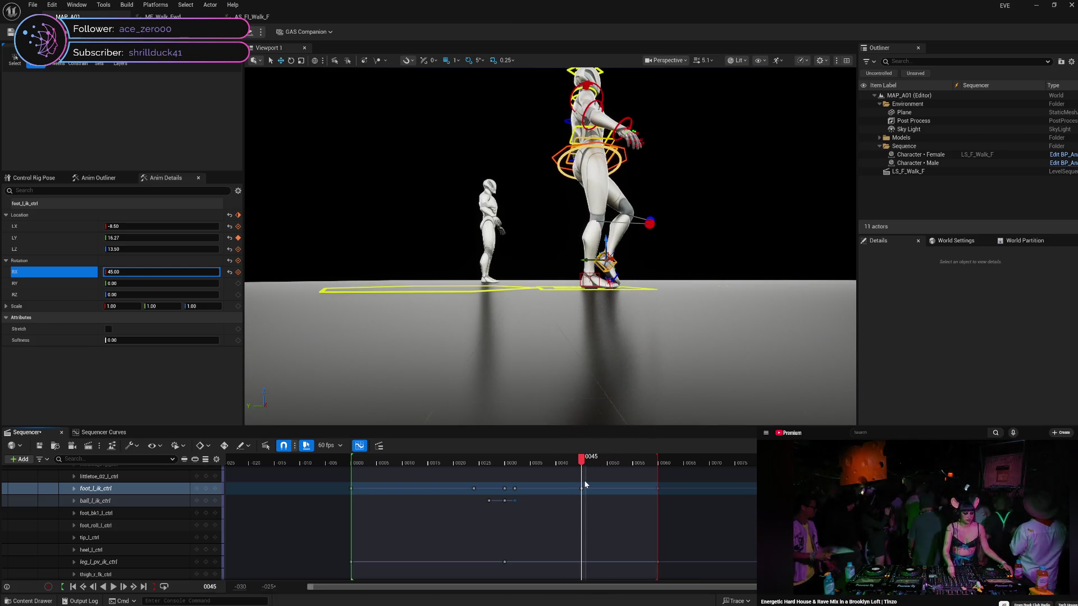
mouse_move(585, 484)
mouse_down()
mouse_move(550, 481)
mouse_move(585, 476)
mouse_up()
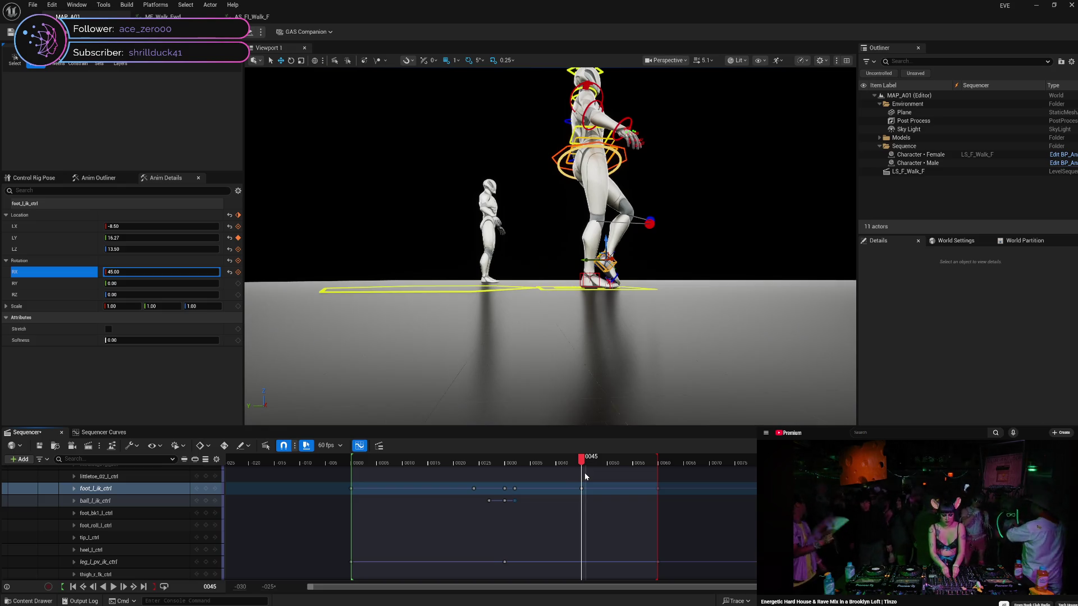
mouse_move(585, 473)
mouse_down()
mouse_move(659, 466)
mouse_move(582, 466)
mouse_up()
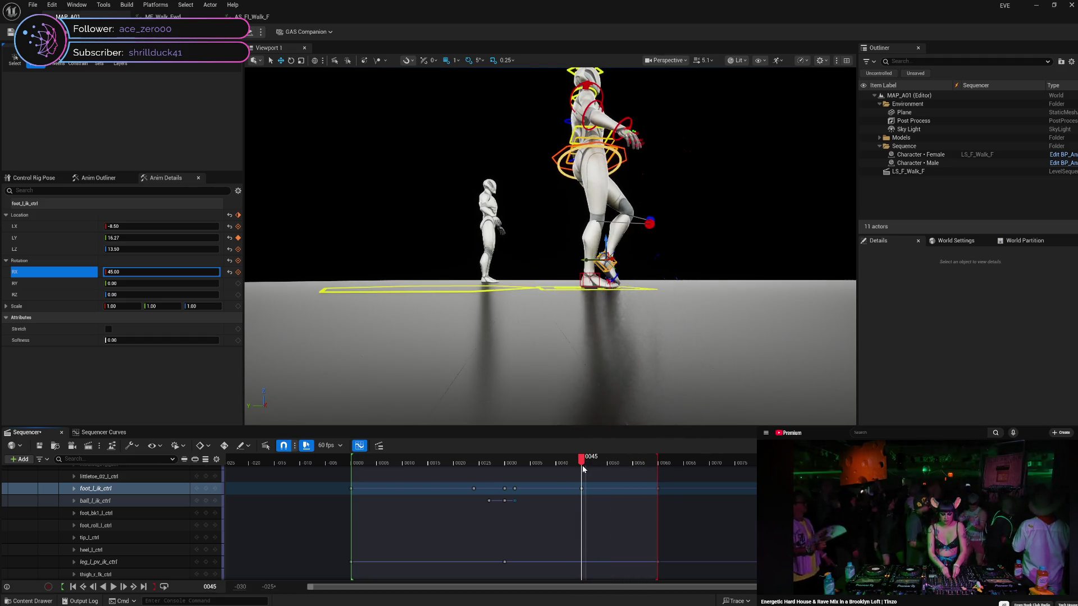
Set the left foot's LY to 0.00 at frame 45, key it, and scrub to review the step
click(152, 238)
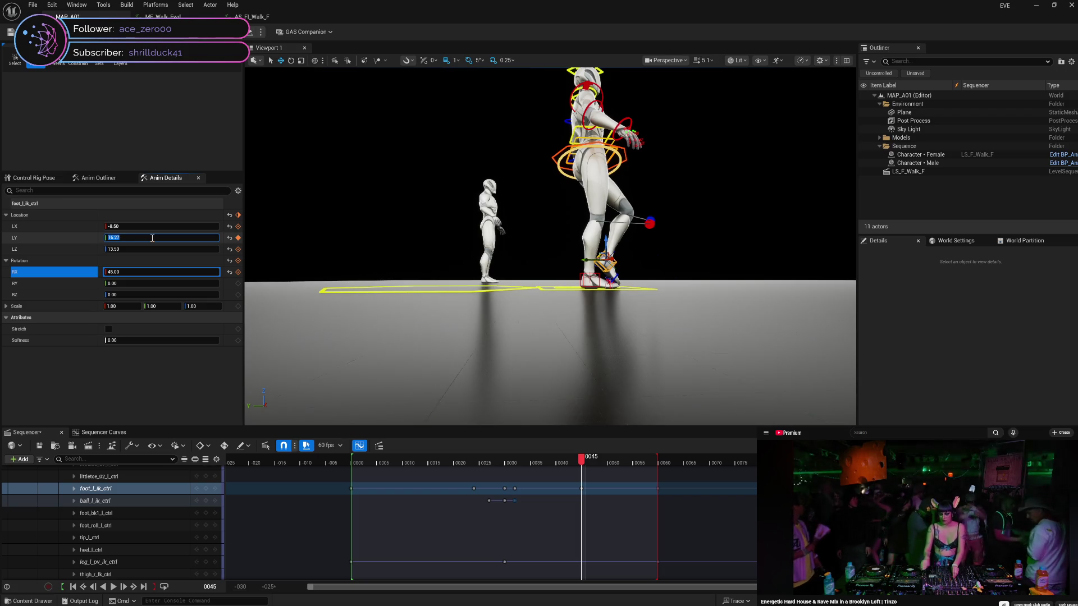
text(8)
click(93, 238)
click(238, 238)
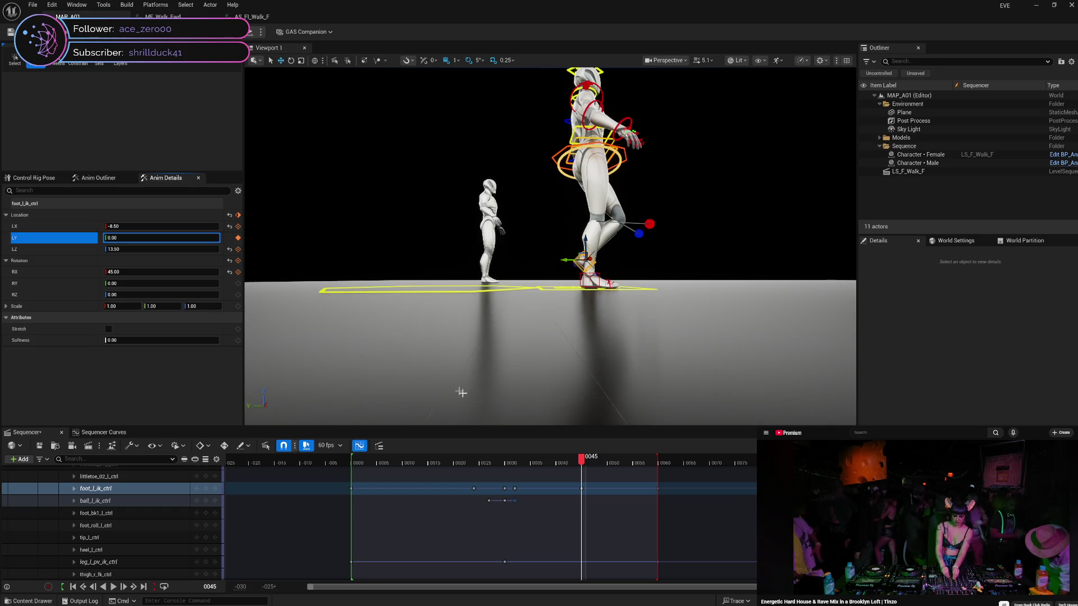
mouse_move(578, 461)
mouse_down()
mouse_move(460, 470)
mouse_move(668, 463)
mouse_move(584, 471)
mouse_move(661, 474)
mouse_move(578, 472)
mouse_move(488, 498)
mouse_move(659, 505)
mouse_move(509, 501)
mouse_move(505, 513)
mouse_move(572, 514)
mouse_up()
Show foot_l_ik_ctrl's Location.Y curve in the Sequencer Curves editor at frame 45
click(87, 433)
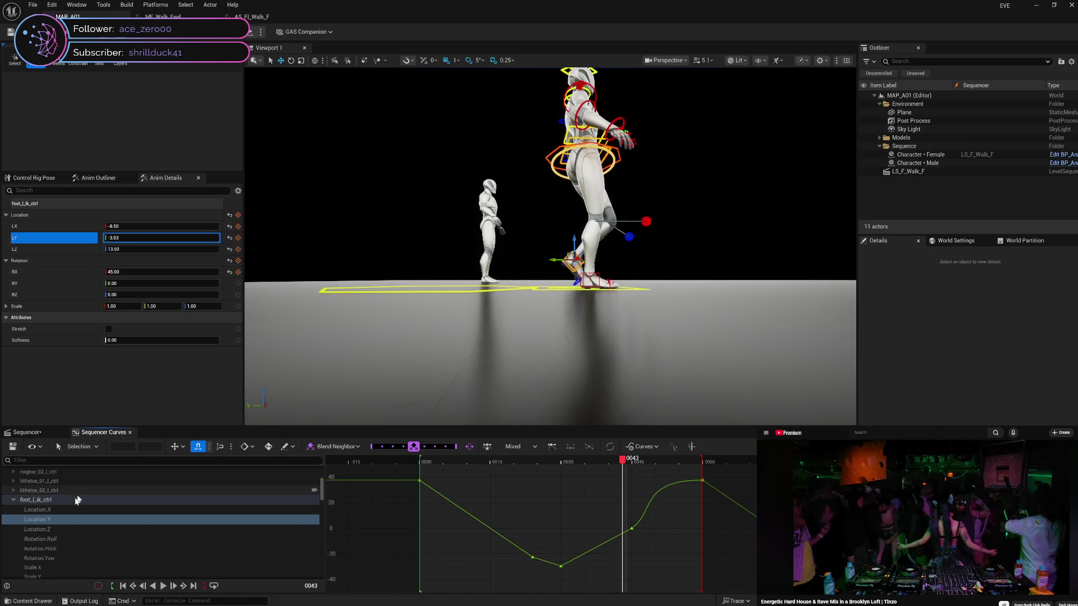
click(65, 520)
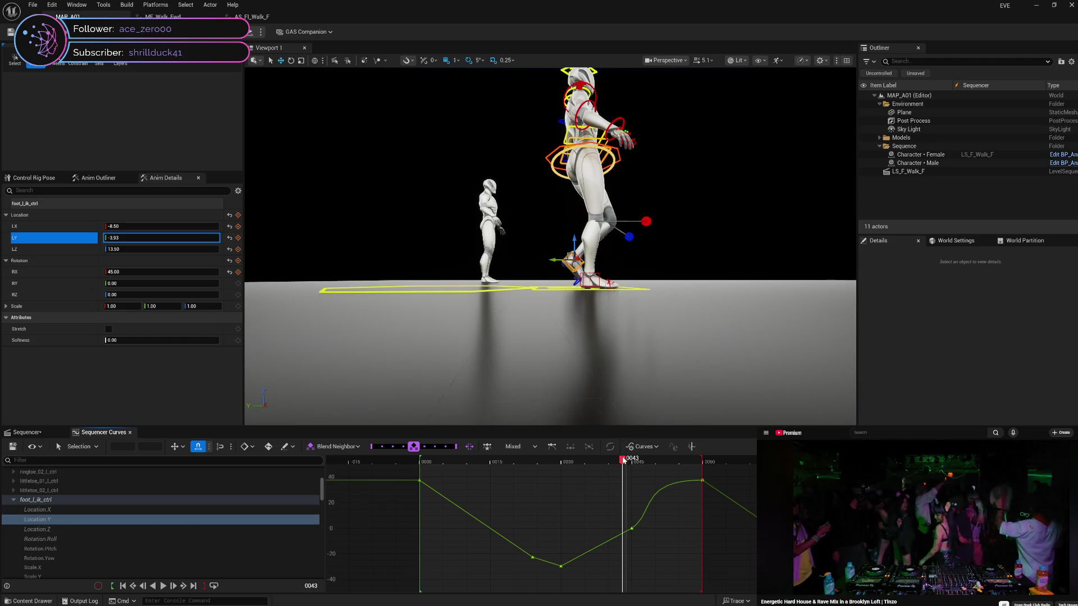
mouse_move(629, 466)
mouse_down()
mouse_move(645, 466)
mouse_move(636, 471)
mouse_up()
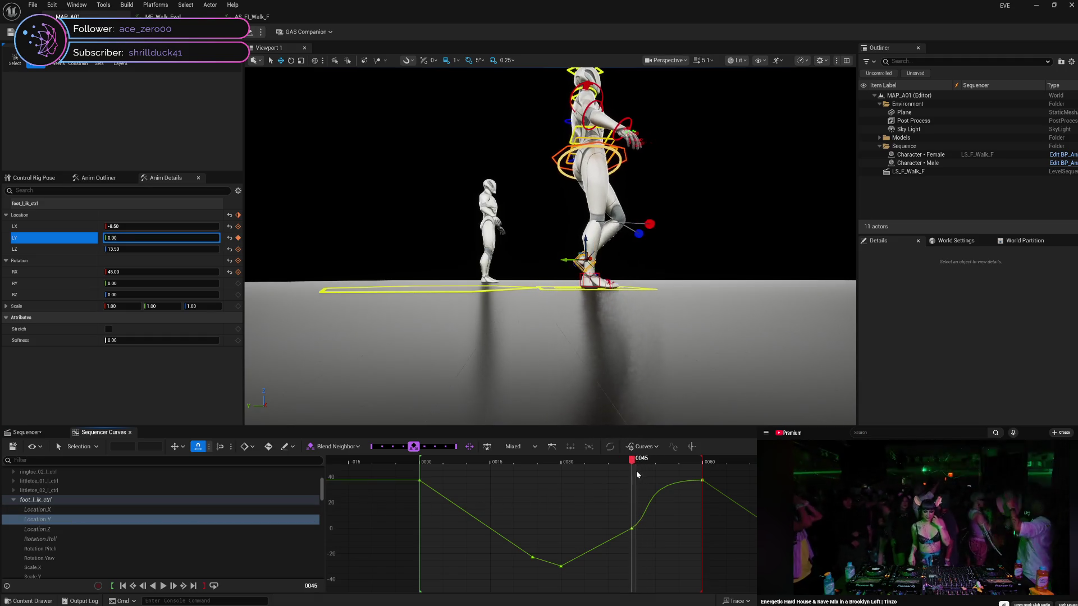
Set interpolation on the frame 45 key, then make the frame 60 key Linear and review
click(632, 529)
right_click(632, 530)
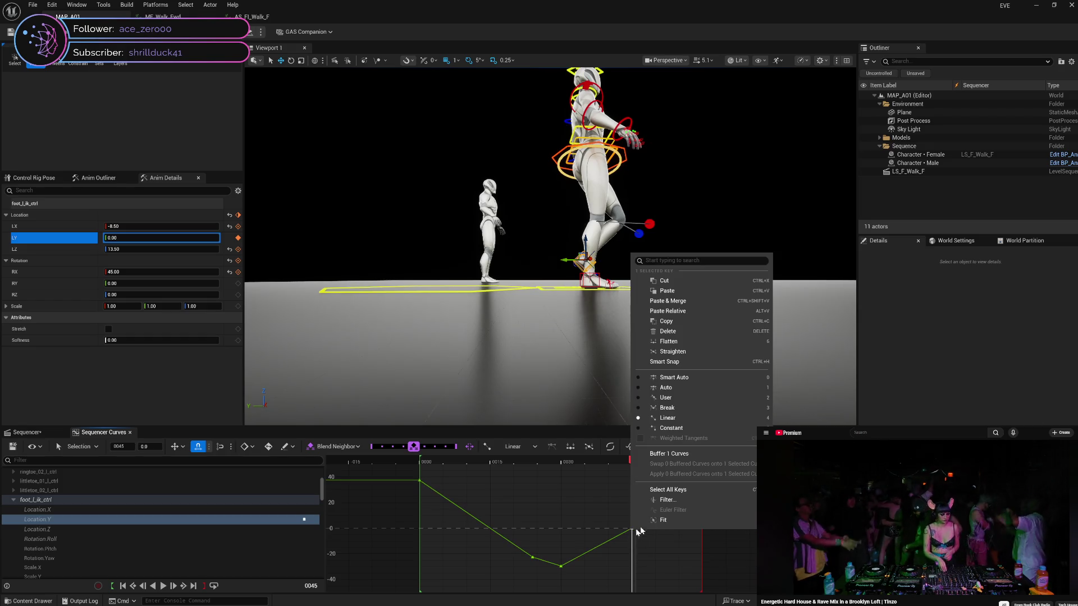
click(666, 387)
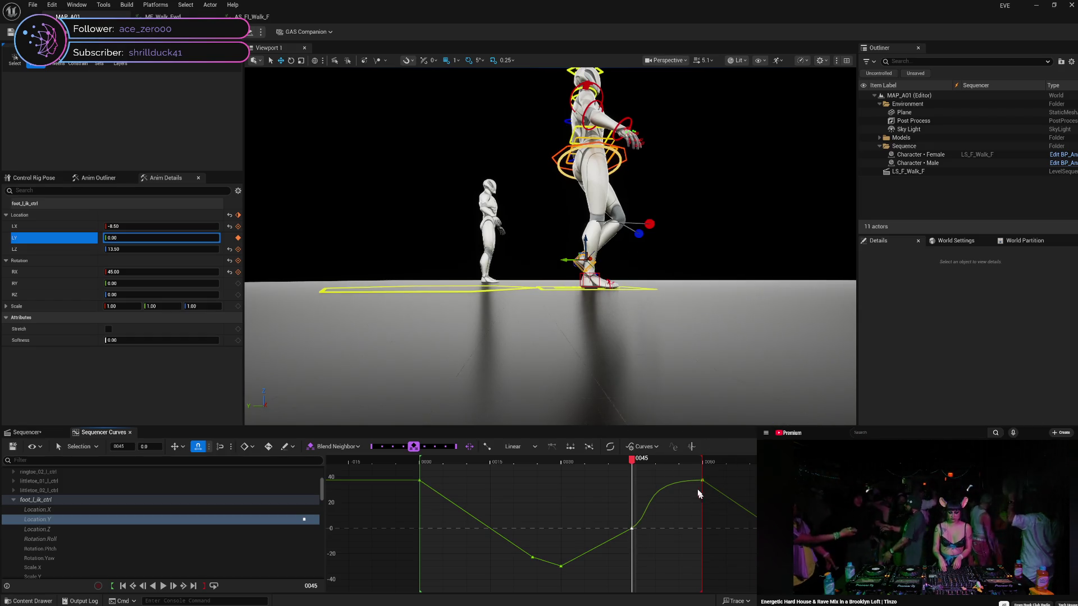
right_click(702, 482)
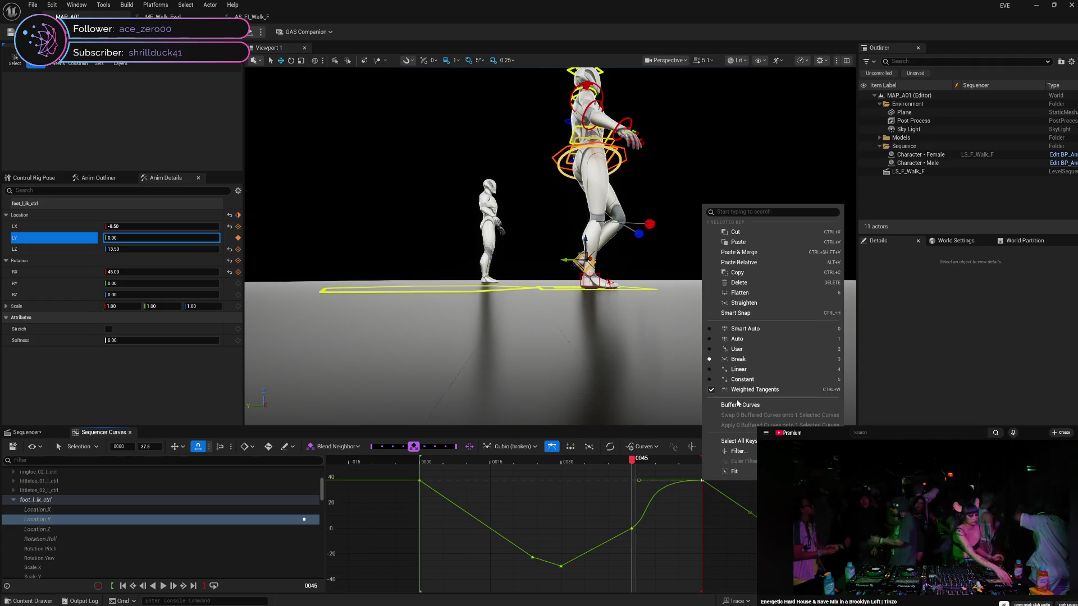
click(737, 370)
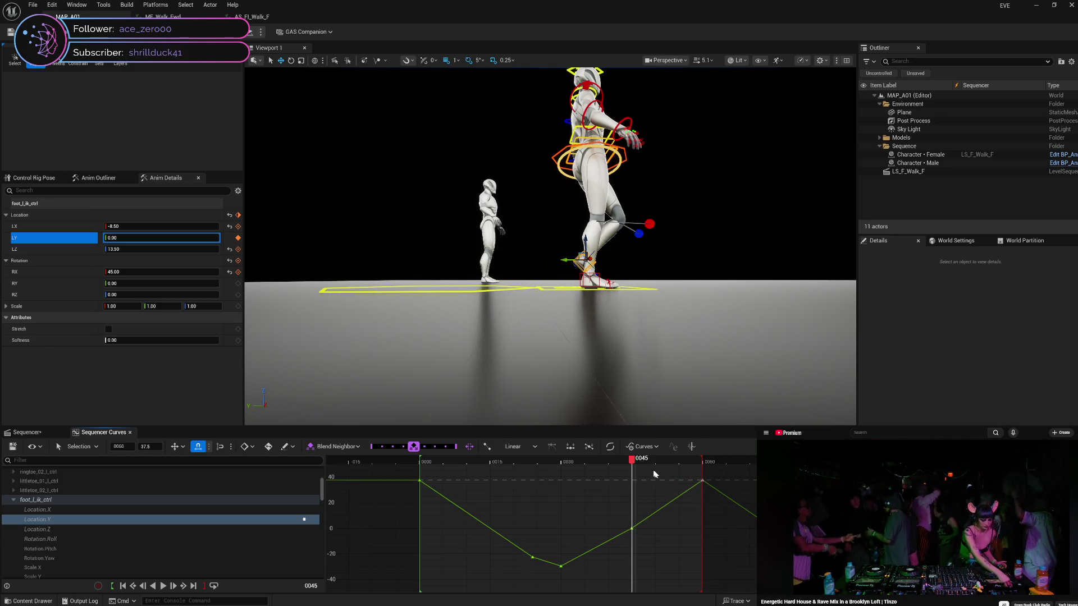
mouse_move(632, 461)
mouse_down()
mouse_move(575, 462)
mouse_move(564, 478)
mouse_move(702, 469)
mouse_move(560, 481)
mouse_move(679, 473)
mouse_up()
mouse_move(705, 471)
mouse_down()
mouse_move(562, 486)
mouse_move(663, 474)
mouse_move(708, 475)
mouse_move(633, 480)
mouse_move(726, 481)
mouse_move(706, 482)
mouse_up()
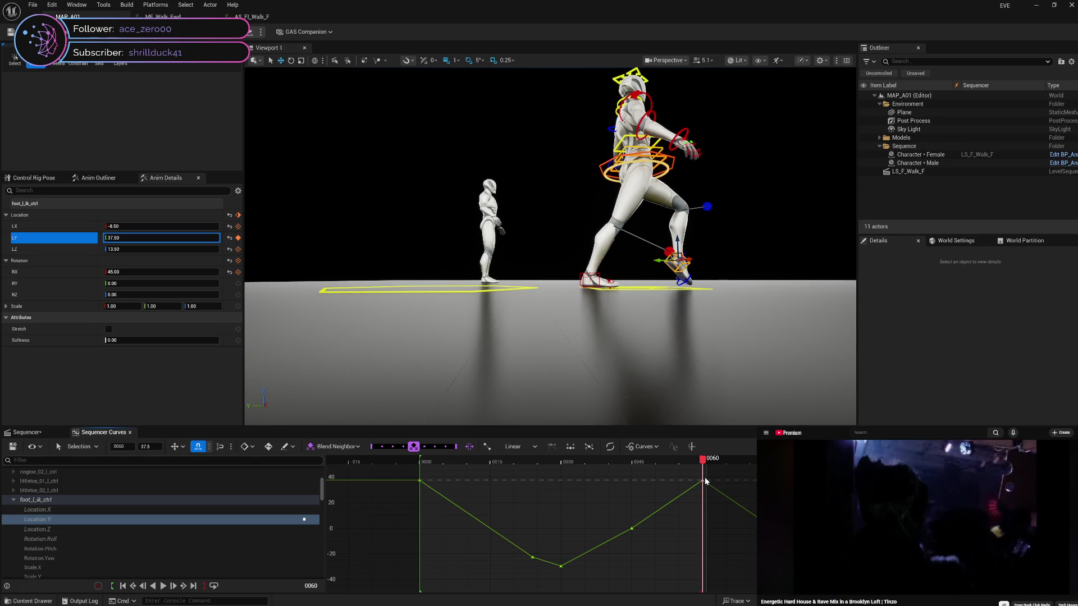
At frame 60, key the left foot's height at 0.00 and its RX rotation at -30
mouse_move(705, 481)
mouse_down()
mouse_move(561, 507)
mouse_move(704, 496)
mouse_up()
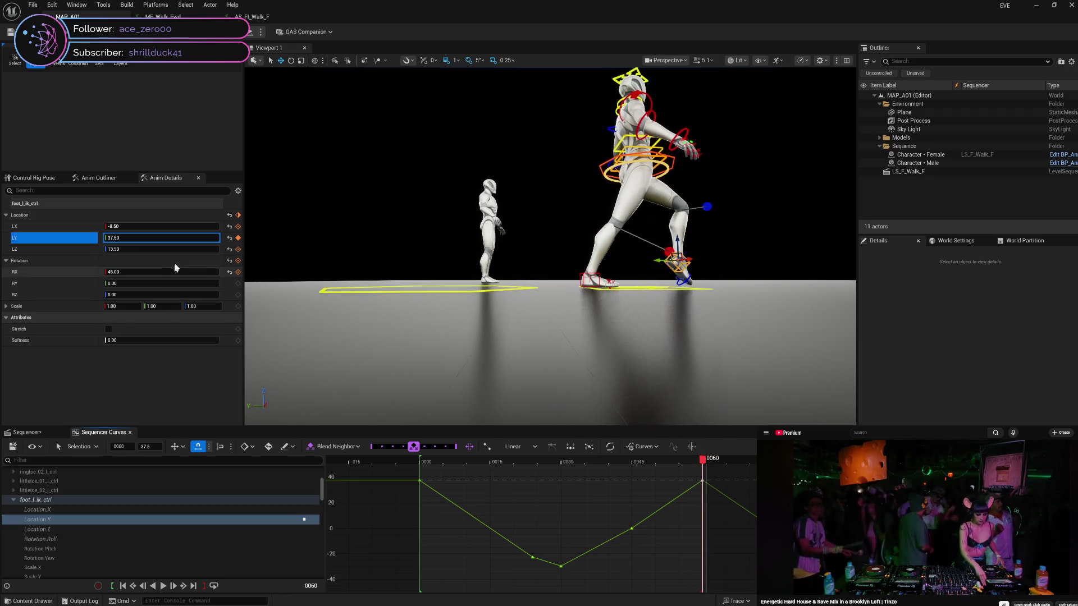
click(229, 250)
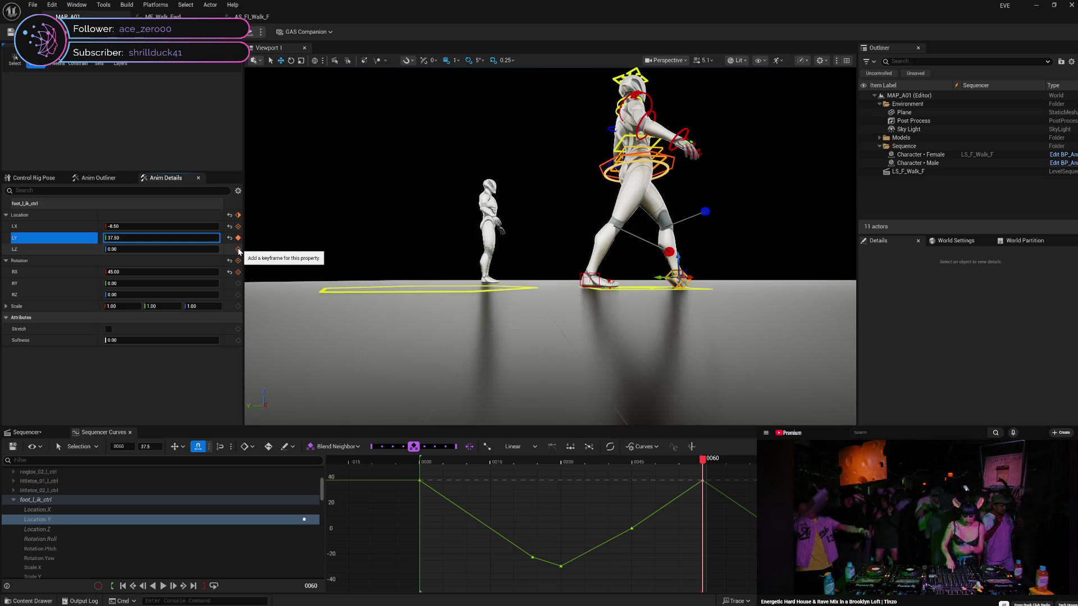
click(238, 249)
text(-30)
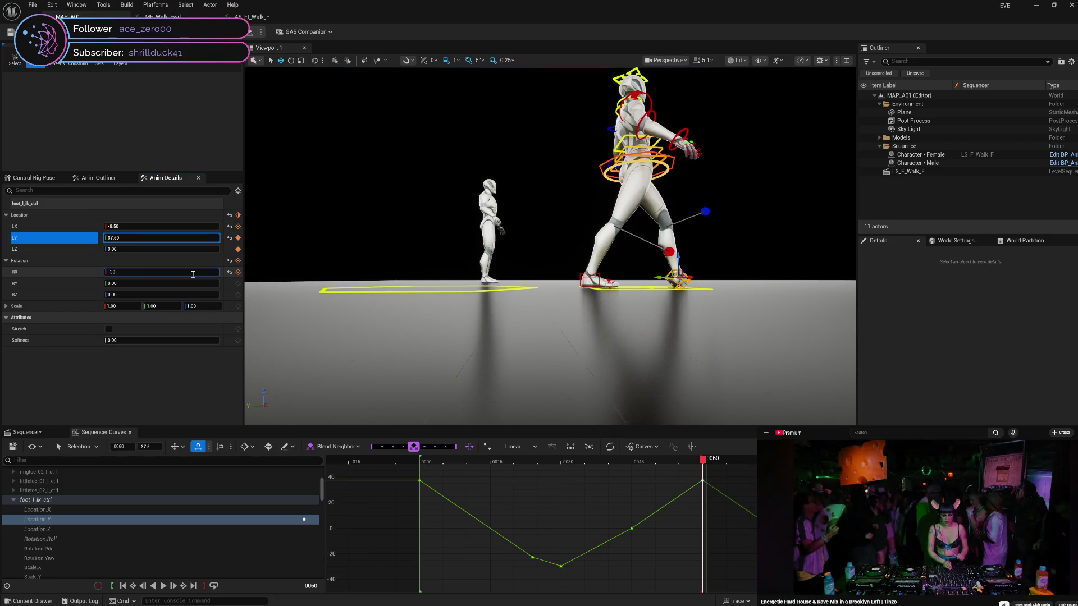
key(Return)
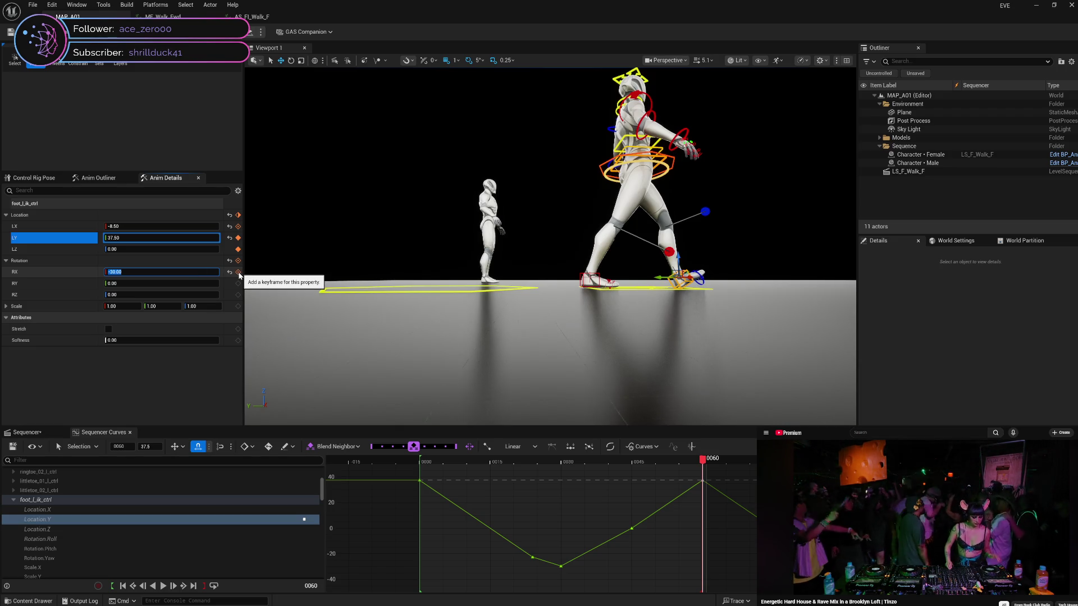
click(239, 273)
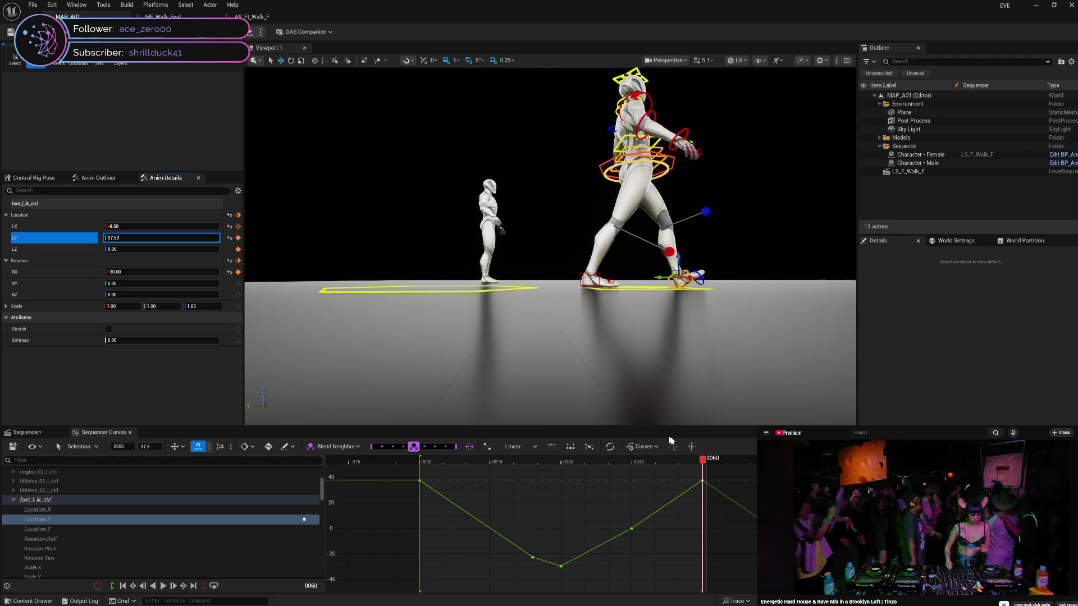
mouse_move(703, 465)
mouse_down()
mouse_move(457, 475)
mouse_move(632, 479)
mouse_up()
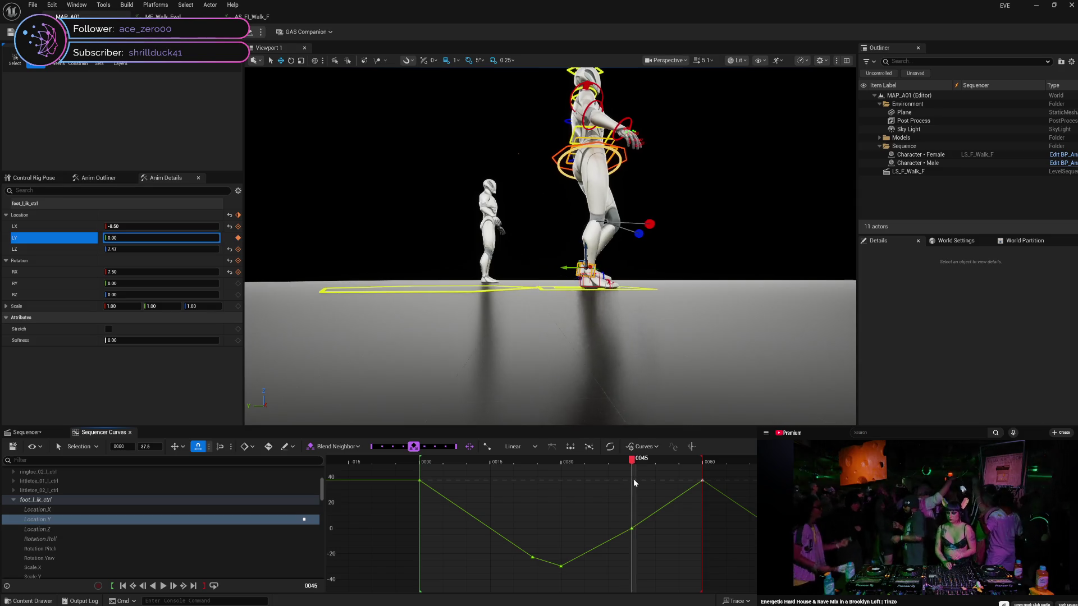
click(150, 272)
text(4)
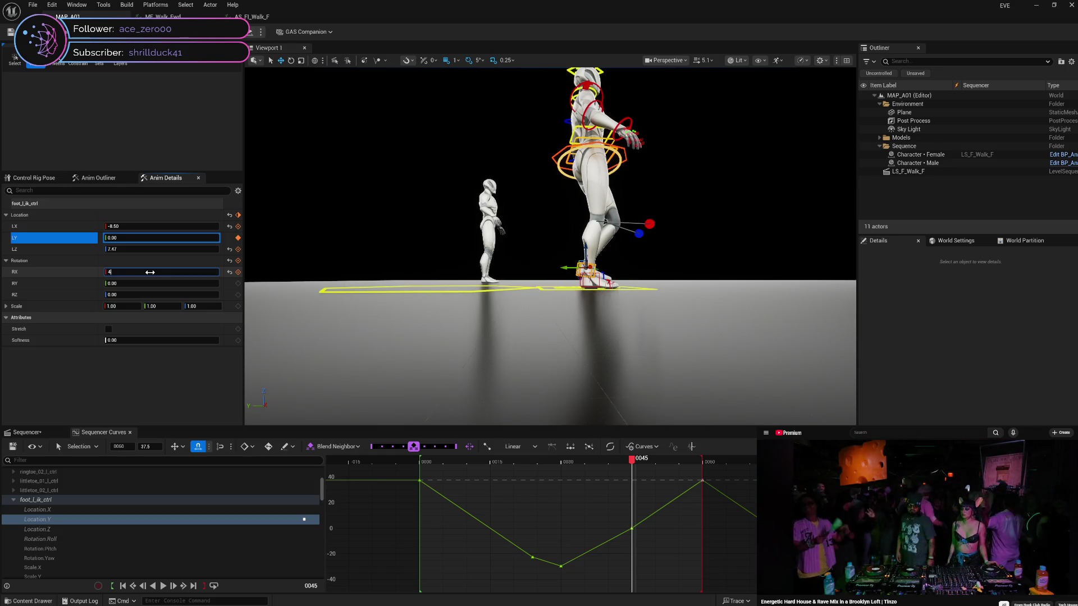
Enter 45 as foot_l_ik_ctrl's RX rotation at frame 45 and scrub ahead to preview
text(5)
key(Return)
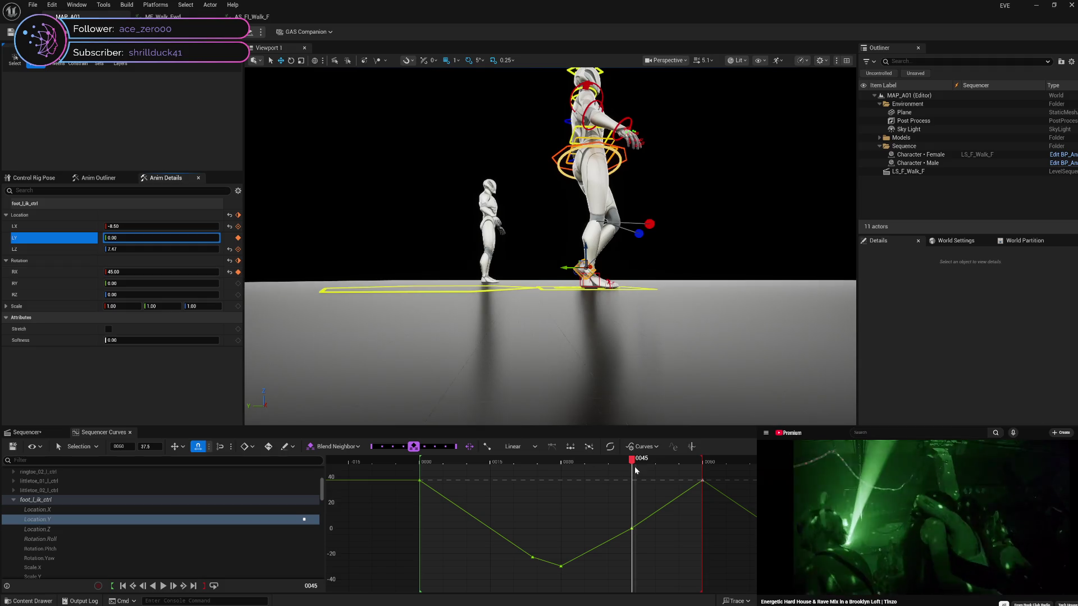
mouse_move(631, 463)
mouse_down()
mouse_move(711, 462)
mouse_move(572, 471)
mouse_move(736, 476)
mouse_move(525, 504)
mouse_move(642, 512)
mouse_move(702, 494)
mouse_move(530, 526)
mouse_move(659, 522)
mouse_move(704, 507)
mouse_move(421, 562)
mouse_move(706, 558)
mouse_move(561, 573)
mouse_move(661, 572)
mouse_move(565, 585)
mouse_up()
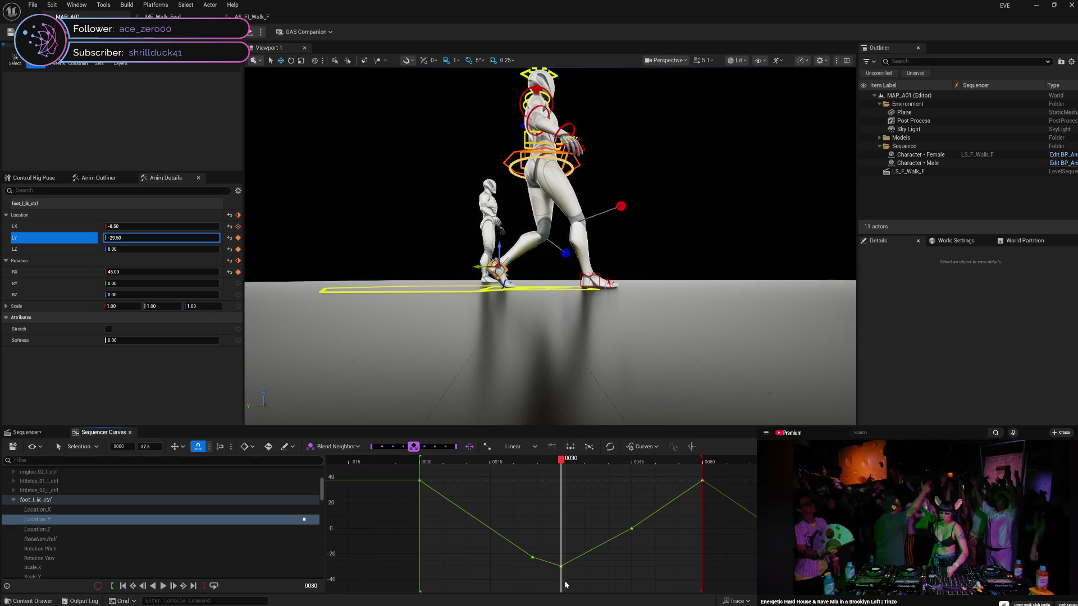
Marquee-select the Location Y keys around the low point and apply Ease In Out Quadratic
right_click(632, 530)
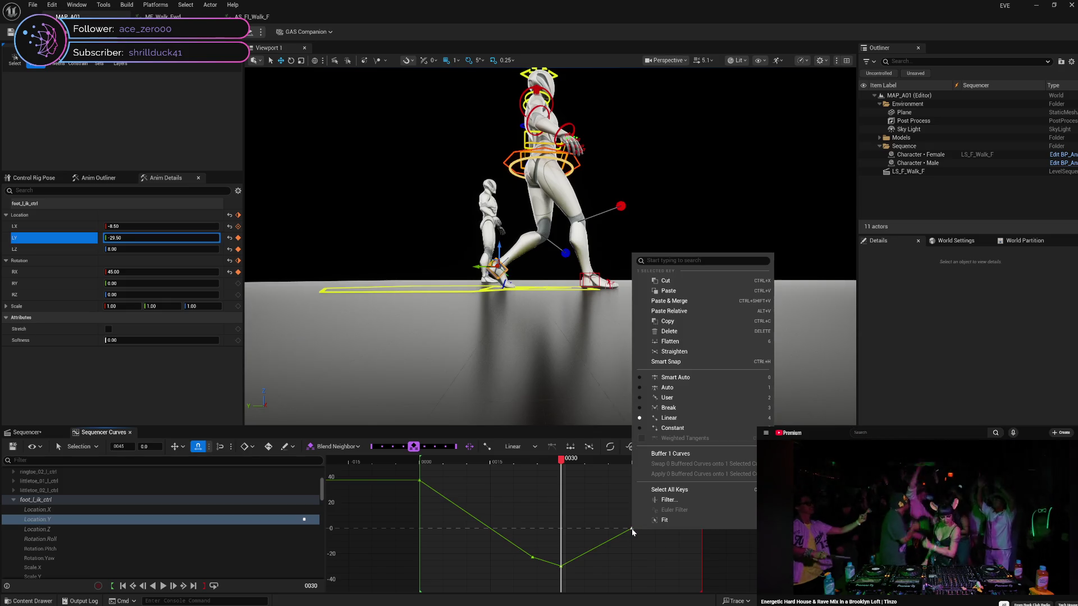
click(610, 447)
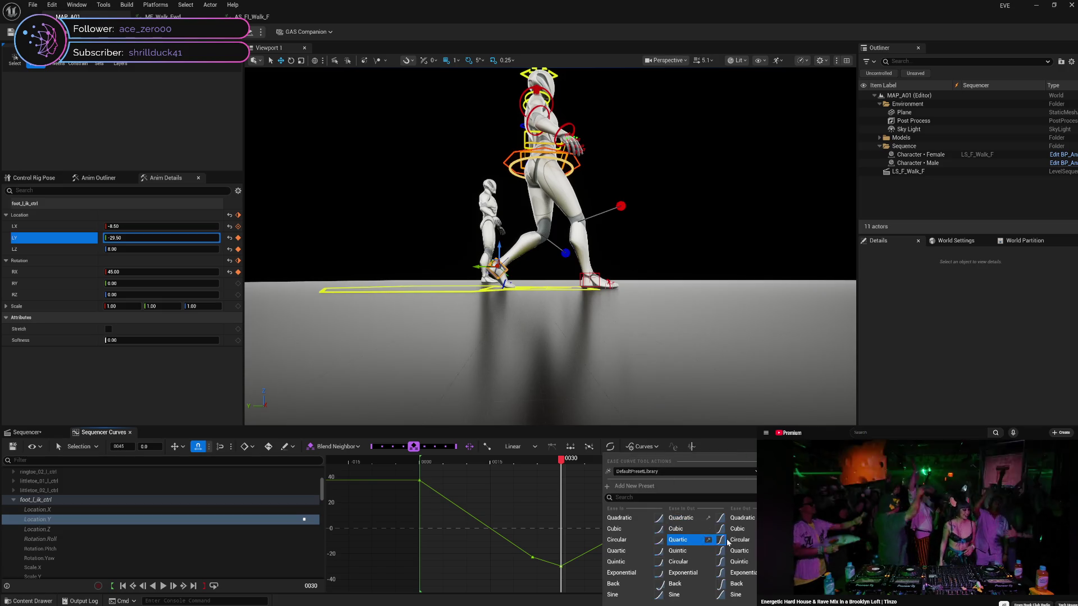
click(677, 430)
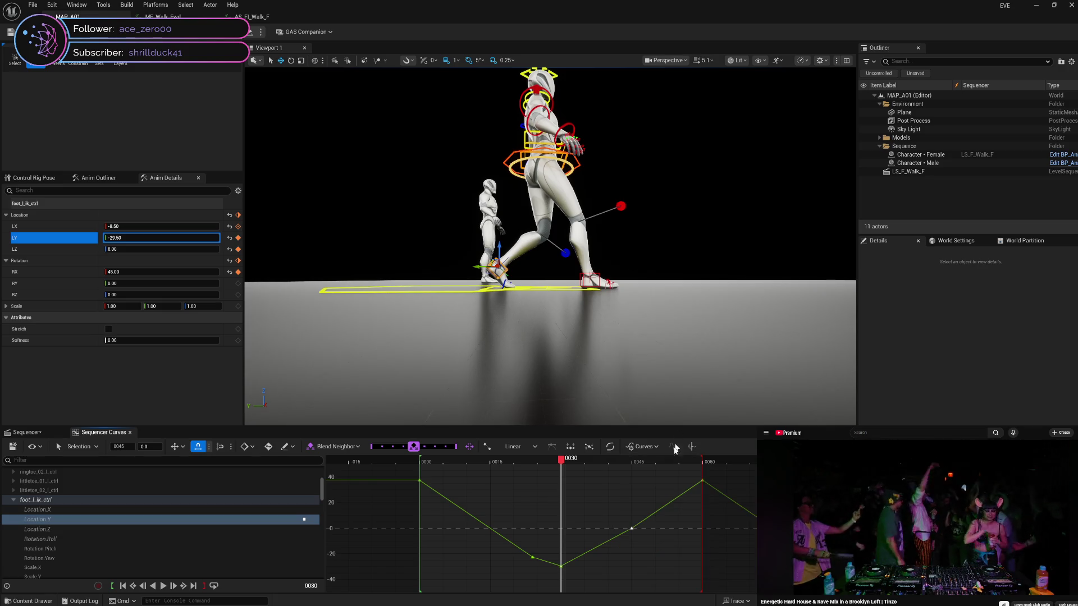
click(586, 534)
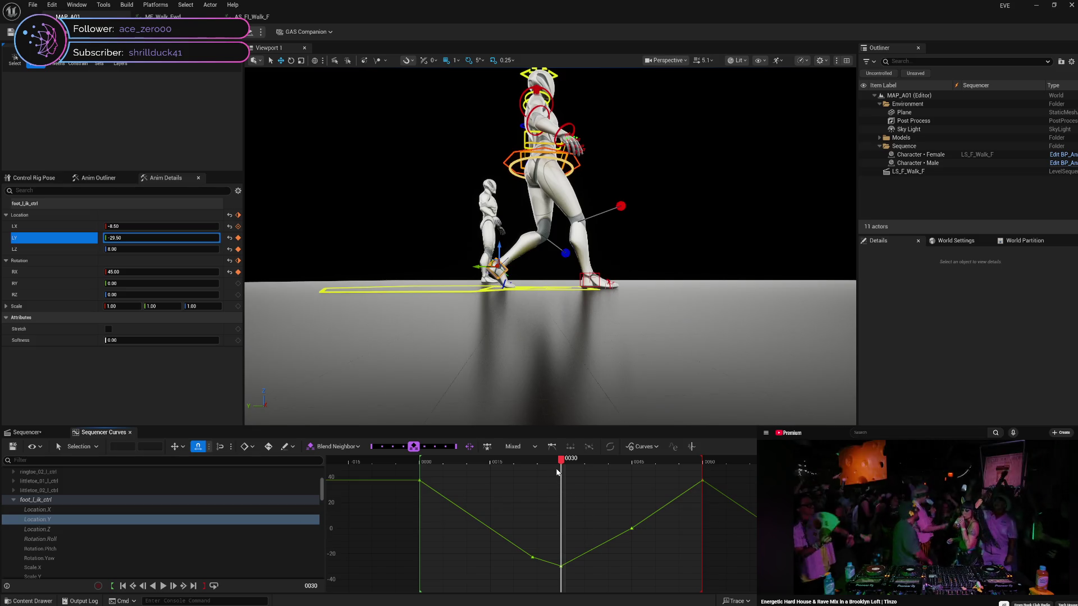
mouse_move(558, 472)
mouse_down()
mouse_move(632, 529)
mouse_move(645, 579)
mouse_up()
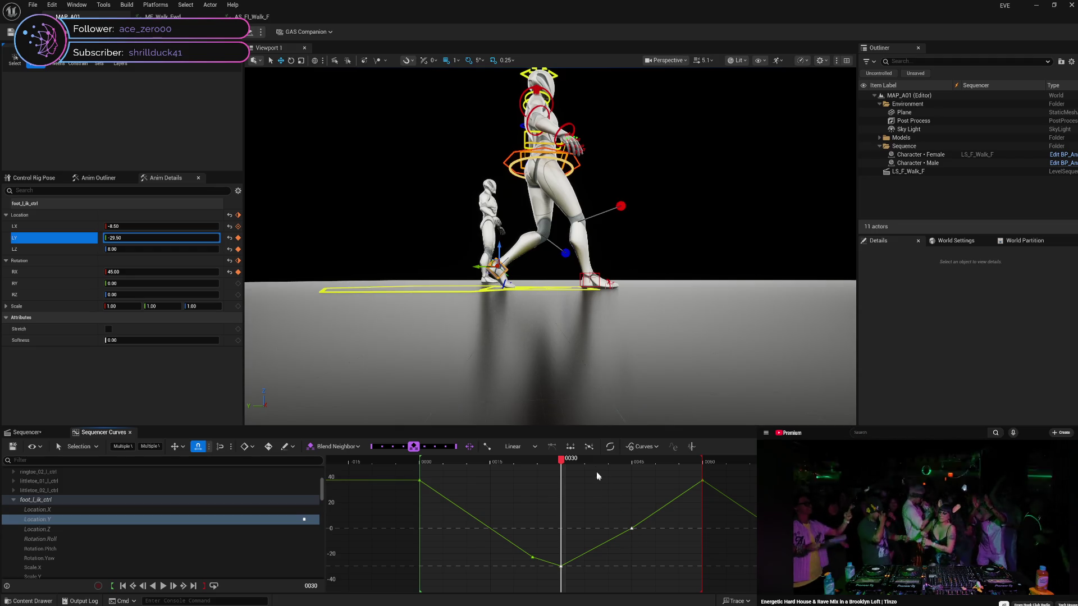
click(611, 448)
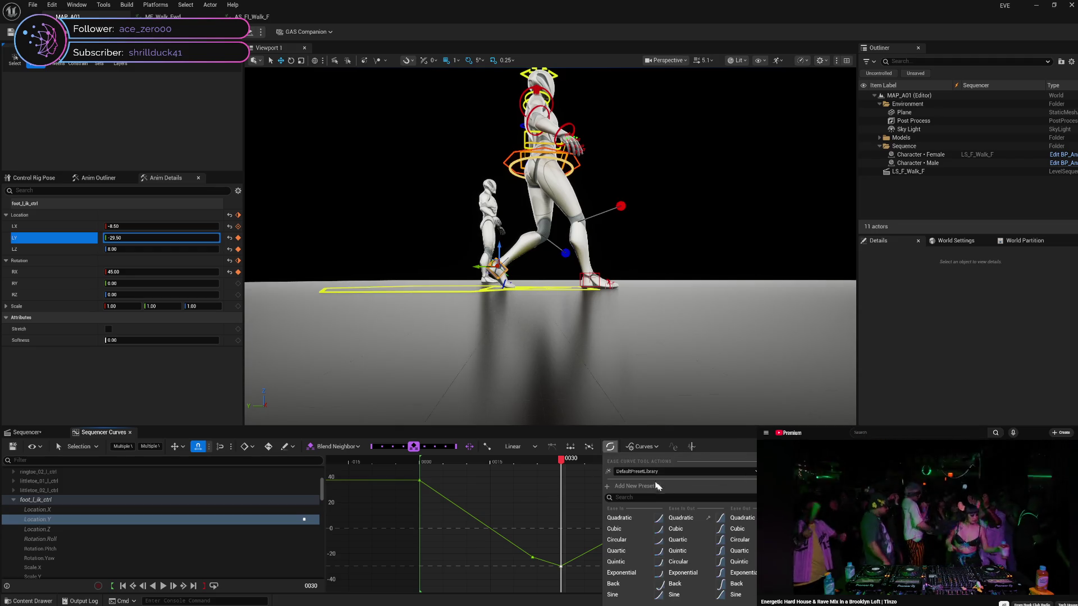
click(689, 520)
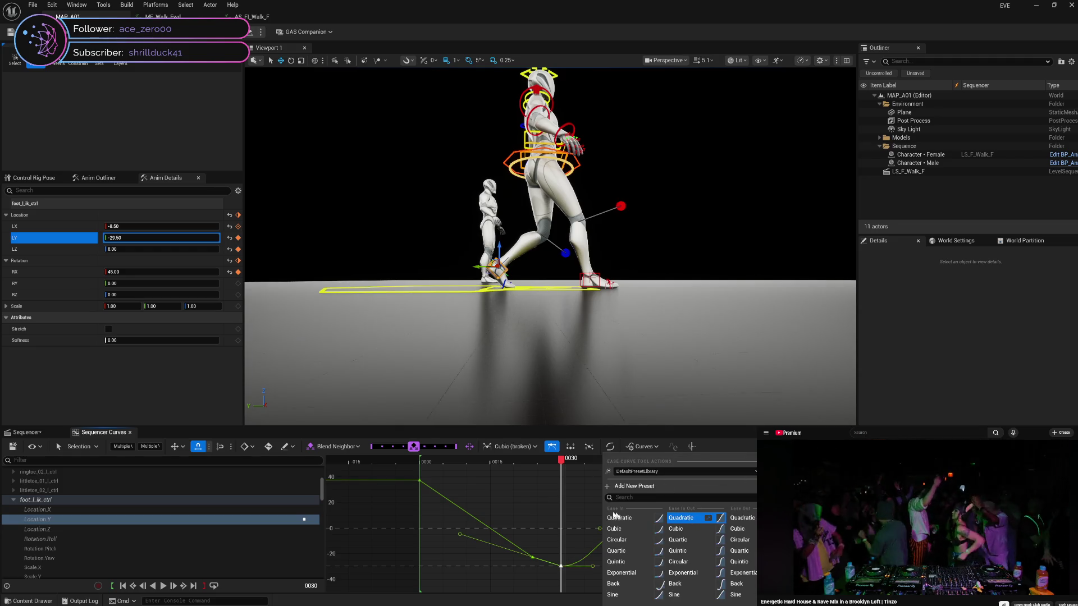
click(587, 504)
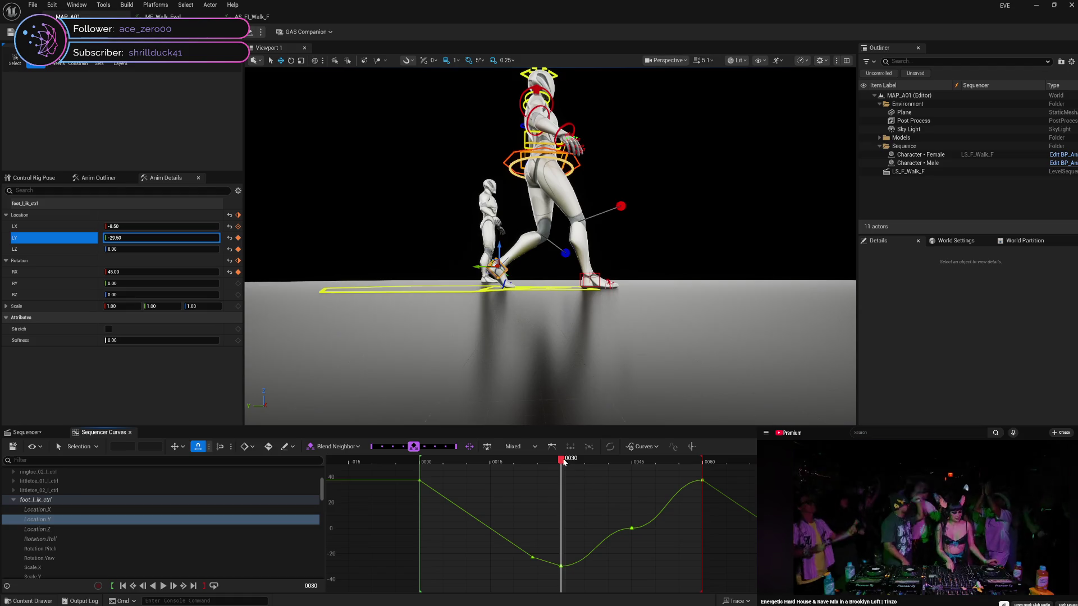
mouse_move(564, 463)
mouse_down()
mouse_move(719, 464)
mouse_move(600, 475)
mouse_move(624, 476)
mouse_up()
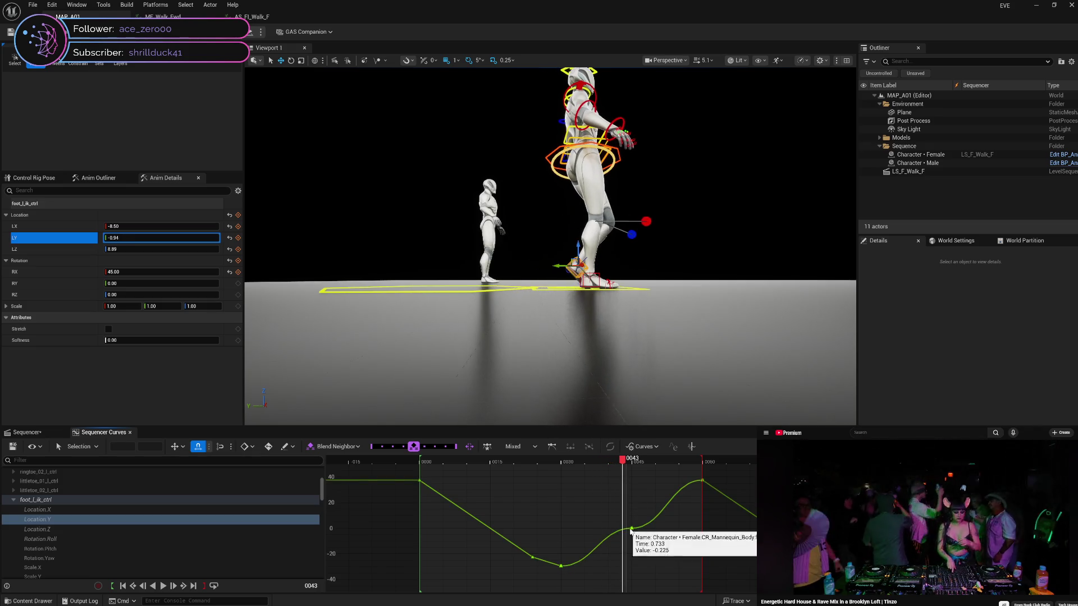
Set the frame 45 Location Y key to Linear and scrub back to frame 28 to review
right_click(631, 529)
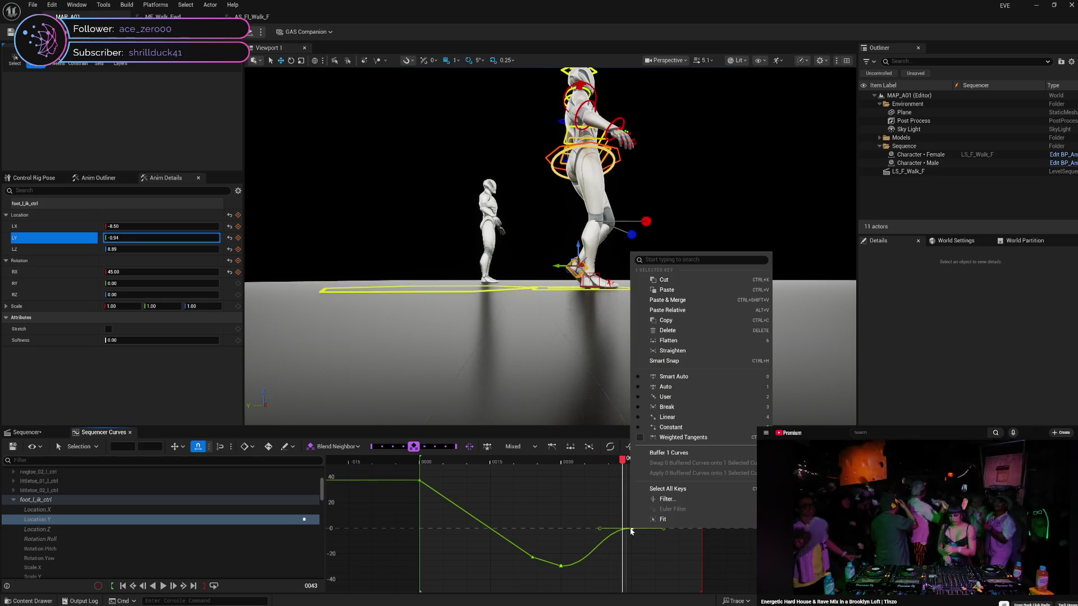
click(671, 418)
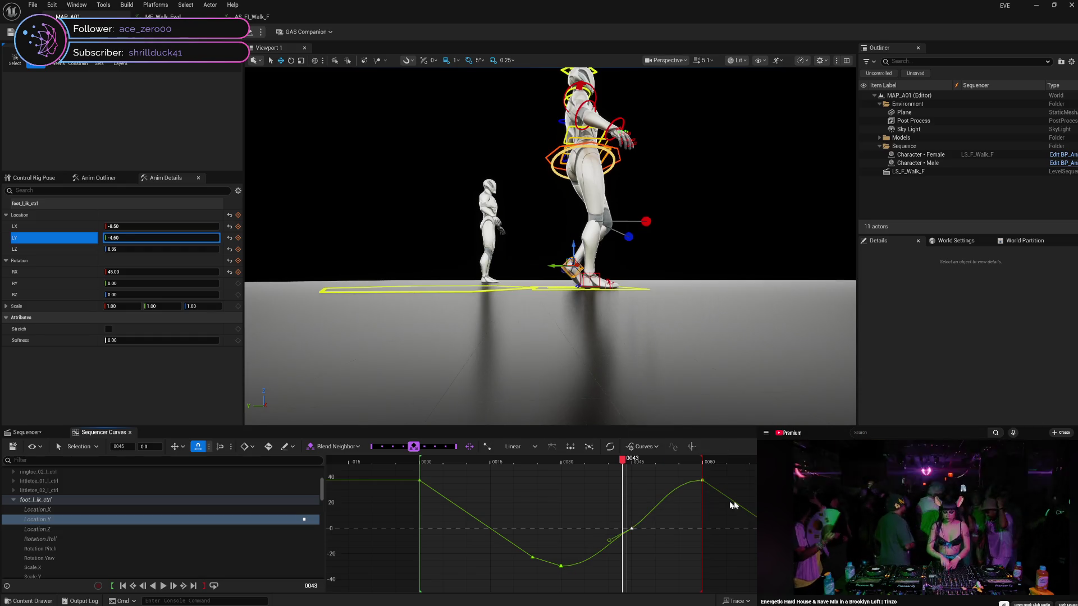
mouse_move(622, 465)
mouse_down()
mouse_move(562, 473)
mouse_move(705, 472)
mouse_move(560, 499)
mouse_move(707, 480)
mouse_move(564, 506)
mouse_move(709, 502)
mouse_move(564, 534)
mouse_move(715, 540)
mouse_move(590, 551)
mouse_move(564, 564)
mouse_move(706, 551)
mouse_move(625, 562)
mouse_up()
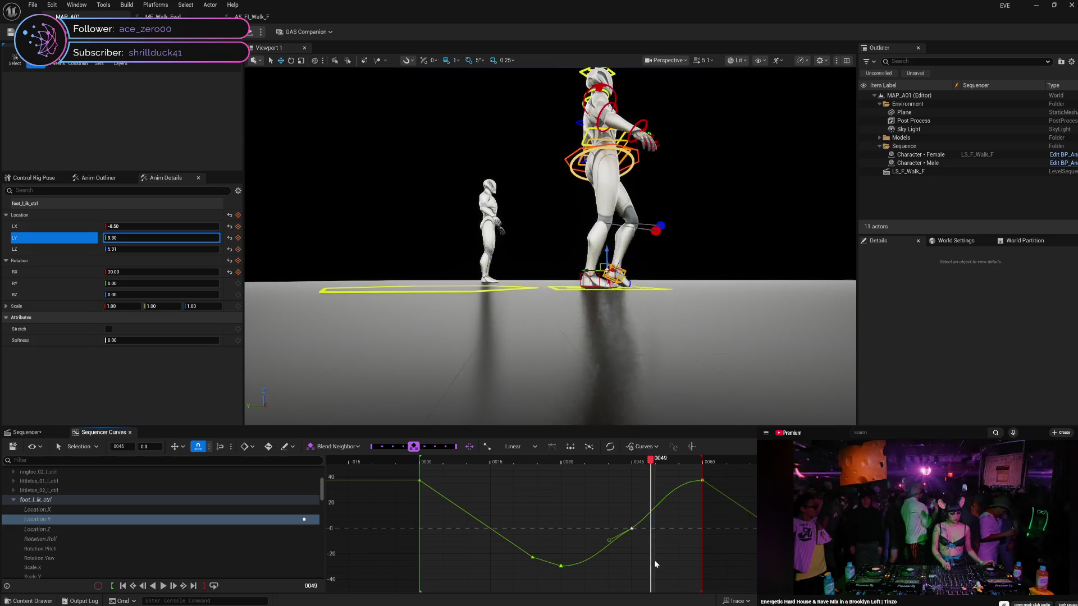
key(Right)
mouse_move(632, 532)
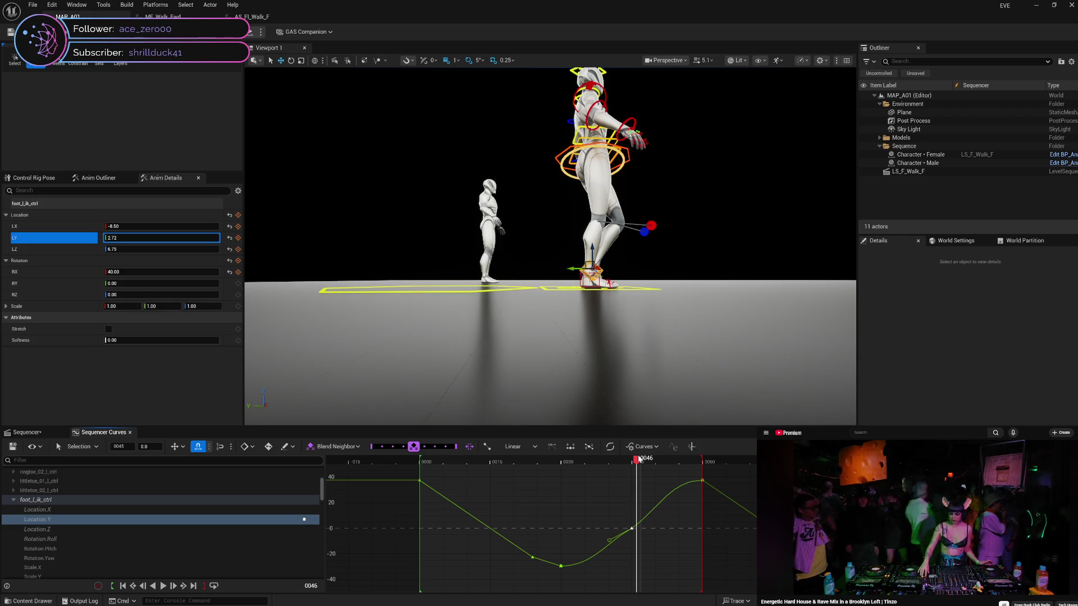
mouse_move(639, 463)
mouse_down()
mouse_move(551, 469)
mouse_move(707, 478)
mouse_up()
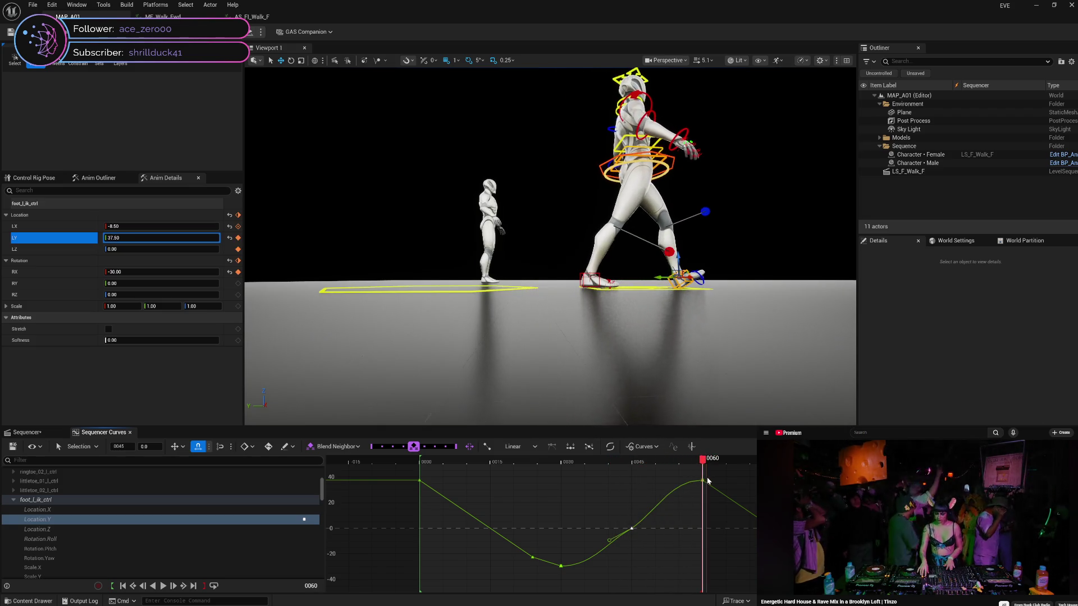
Give the Location.Y key User cubic tangents and drag its tangent handle to reshape the curve
right_click(632, 529)
click(670, 399)
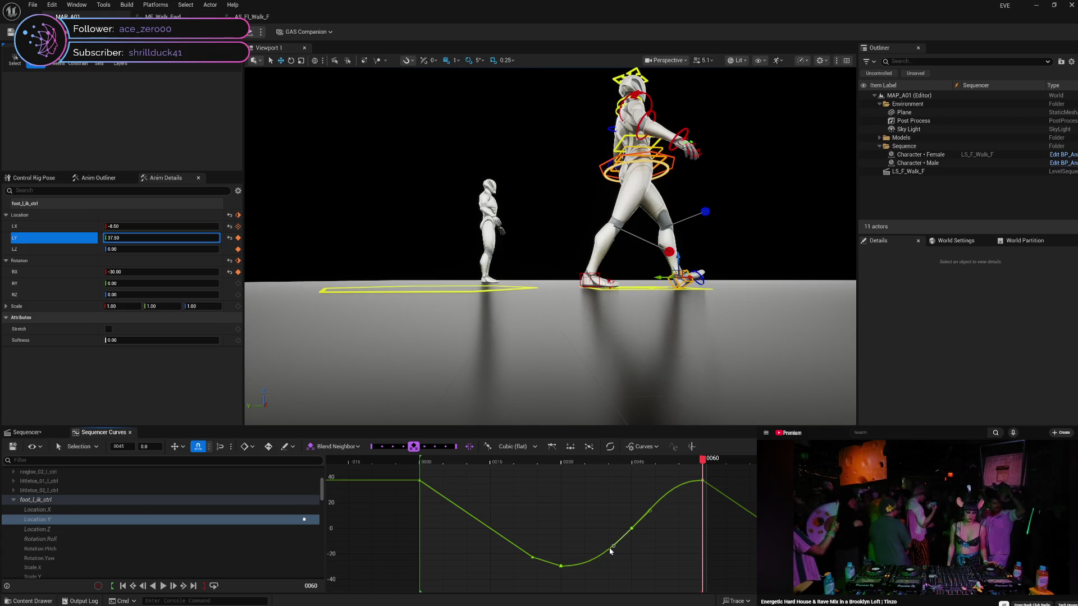
drag(610, 550, 613, 553)
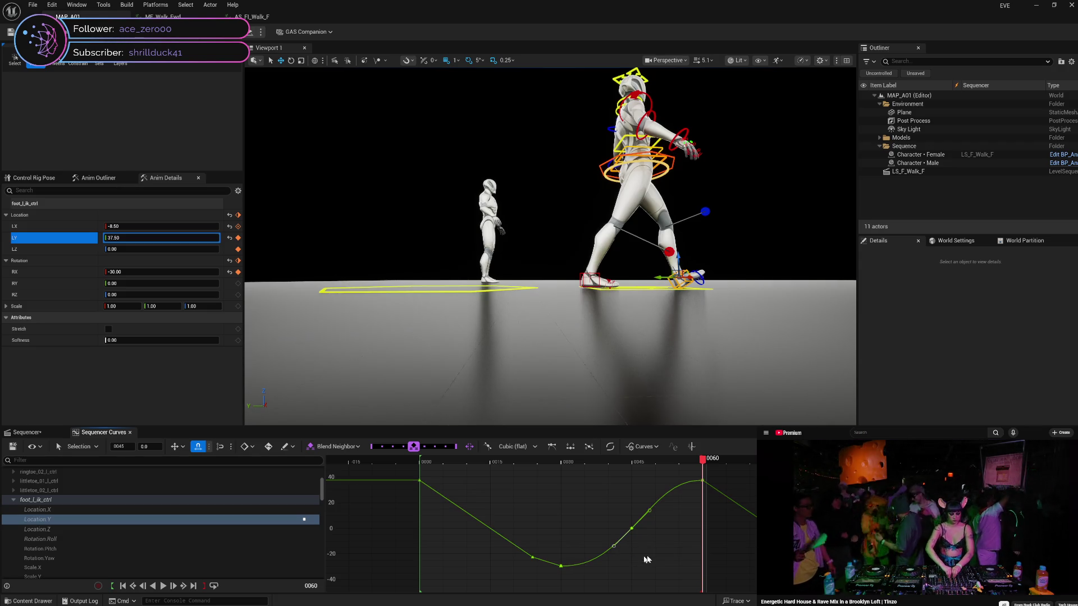
mouse_move(704, 460)
mouse_down()
mouse_move(583, 474)
mouse_move(566, 479)
mouse_move(703, 469)
mouse_move(565, 489)
mouse_move(719, 475)
mouse_up()
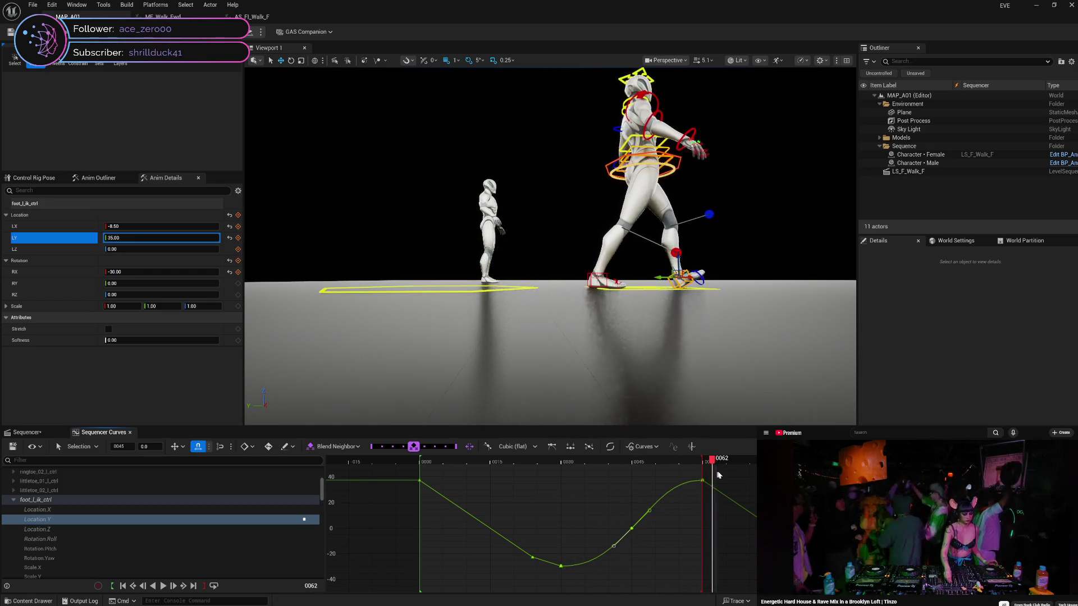
Play the walk cycle, check the foot around frames 59–66, and stop at frame 55
key(space)
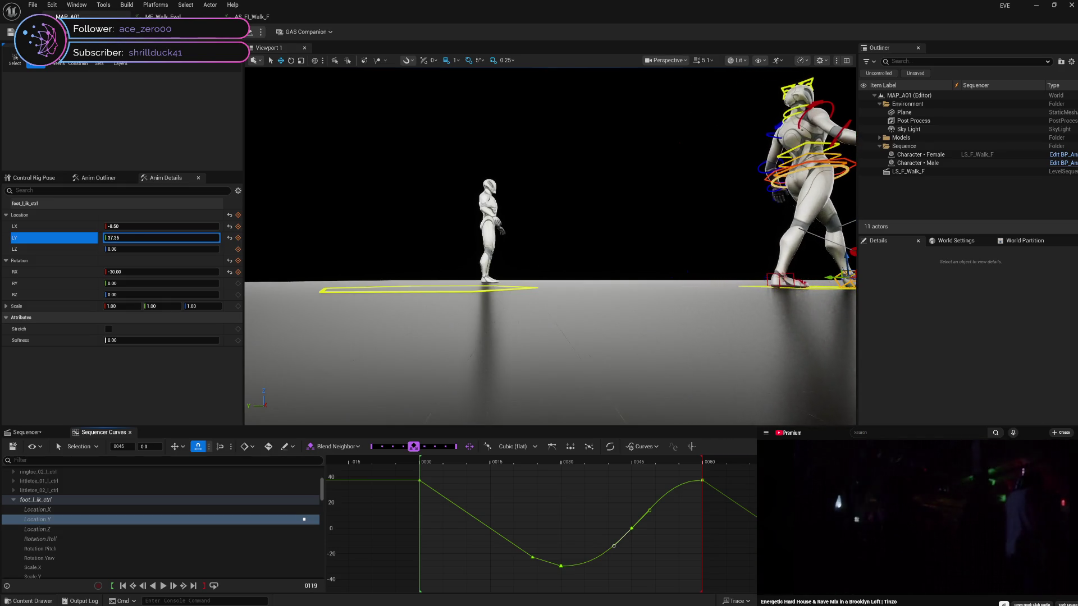
click(699, 491)
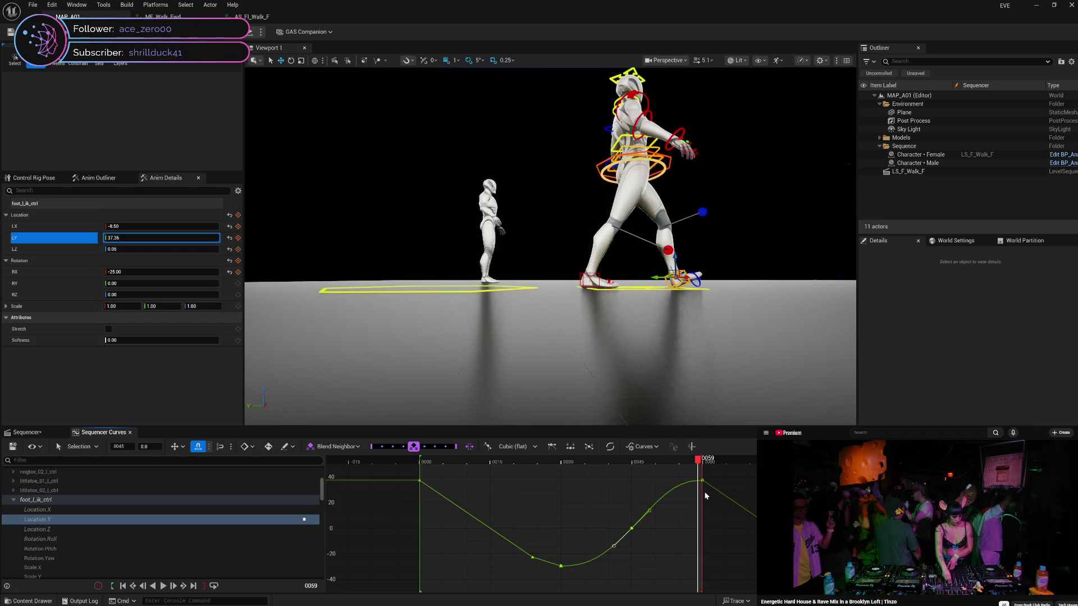
mouse_move(707, 495)
mouse_down()
mouse_move(754, 496)
mouse_move(706, 486)
mouse_move(755, 487)
mouse_move(706, 480)
mouse_move(770, 485)
mouse_up()
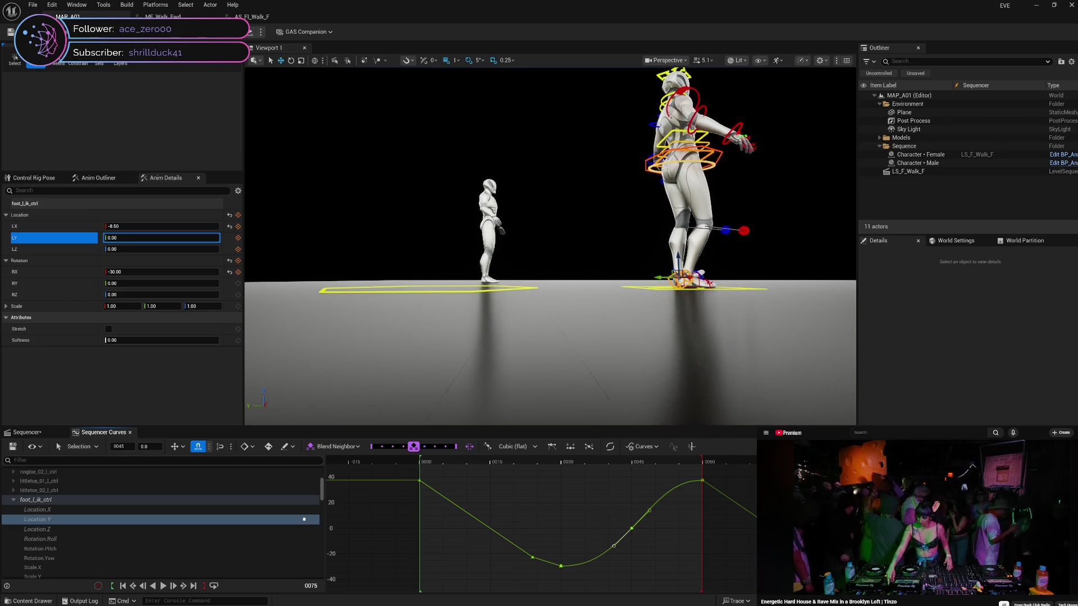
mouse_move(771, 485)
mouse_down()
mouse_move(708, 479)
mouse_move(729, 485)
mouse_up()
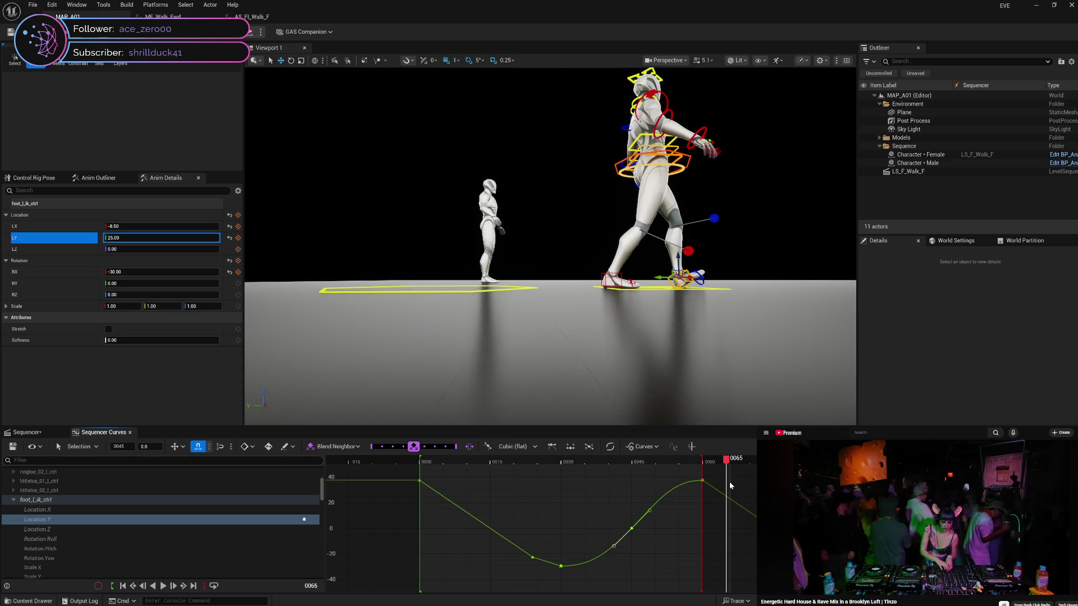
mouse_move(729, 482)
mouse_down()
mouse_move(702, 479)
mouse_move(752, 487)
mouse_move(724, 481)
mouse_move(732, 484)
mouse_up()
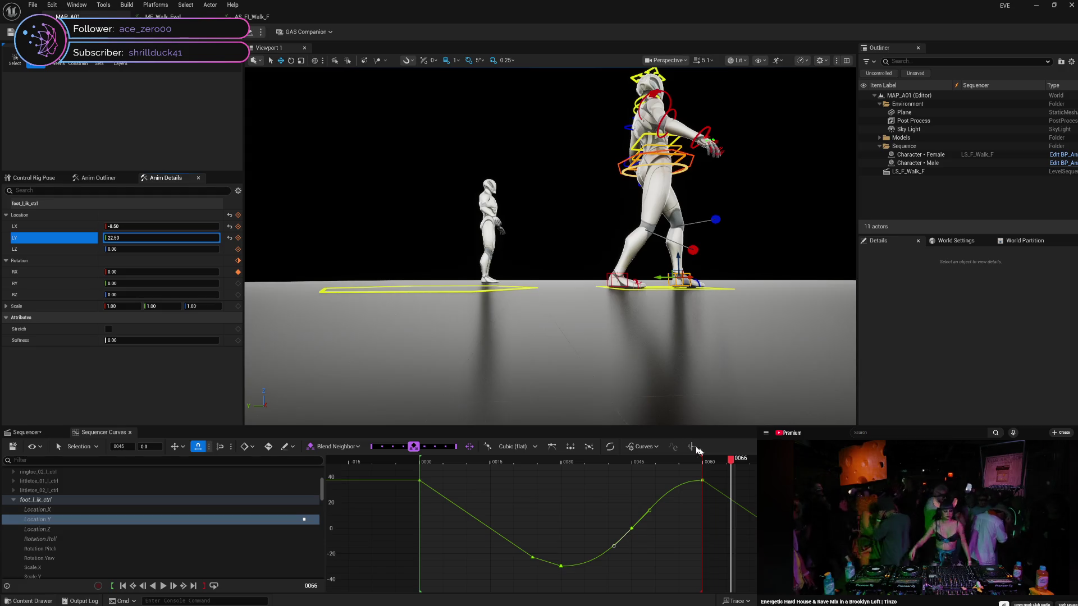
mouse_move(732, 460)
mouse_down()
mouse_move(646, 465)
mouse_move(756, 465)
mouse_move(578, 490)
mouse_move(477, 487)
mouse_move(743, 481)
mouse_move(564, 514)
mouse_move(753, 500)
mouse_move(616, 523)
mouse_move(710, 526)
mouse_move(680, 526)
mouse_up()
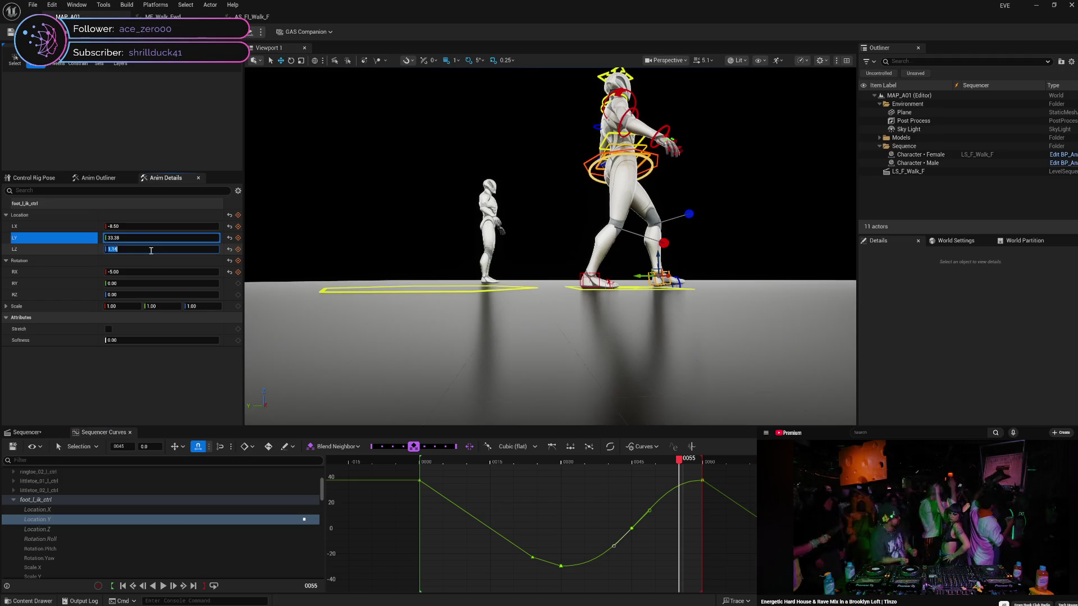
Commit the left foot height of 5.00 and make the frame 30 Location.Z key Linear
click(92, 251)
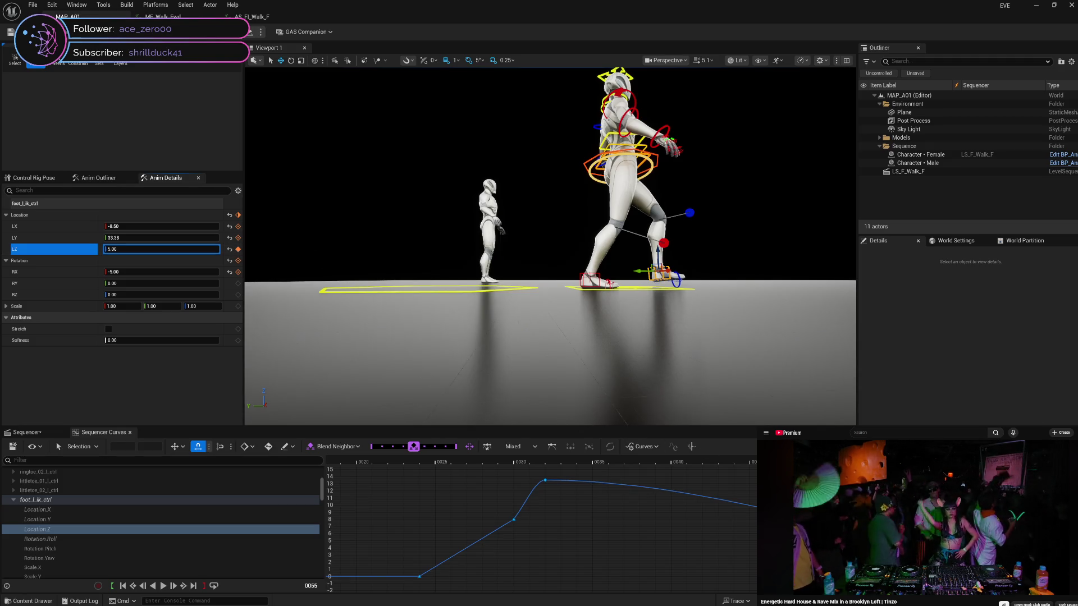
mouse_move(562, 460)
mouse_down()
mouse_move(525, 474)
mouse_move(601, 477)
mouse_move(547, 481)
mouse_up()
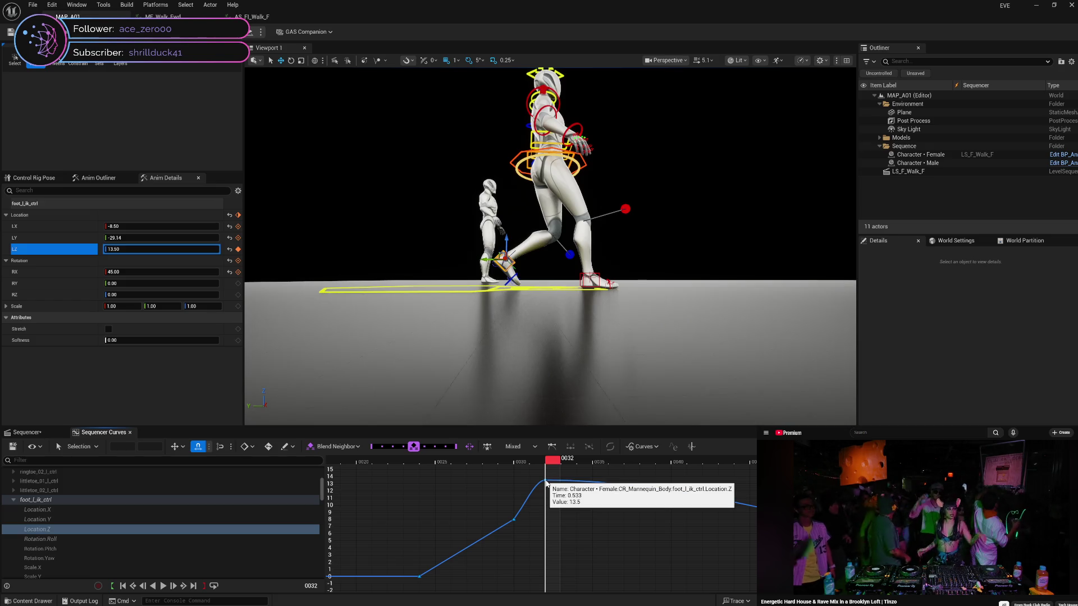
click(514, 520)
right_click(515, 521)
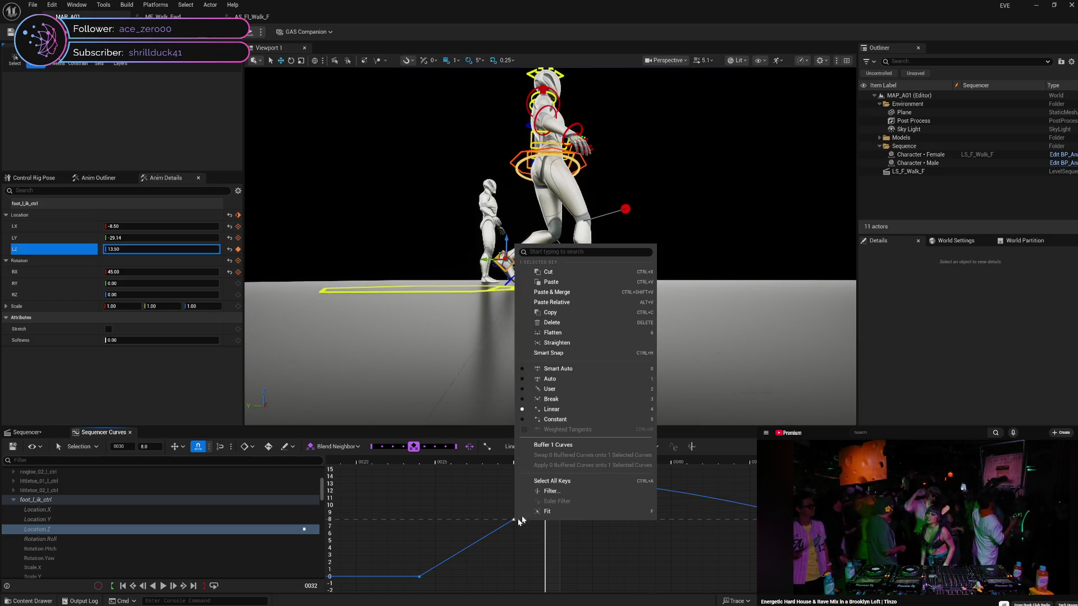
click(580, 410)
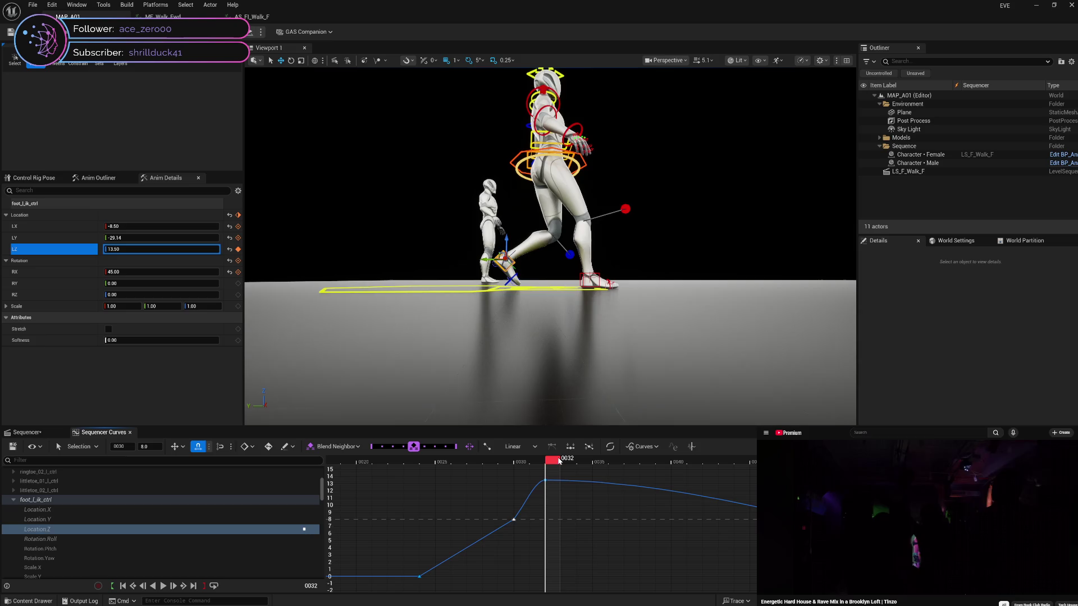
Scrub and play the walk cycle to check the foot pose across frames 19–30
mouse_move(551, 459)
mouse_down()
mouse_move(526, 470)
mouse_move(607, 466)
mouse_move(654, 480)
mouse_move(518, 471)
mouse_move(753, 472)
mouse_up()
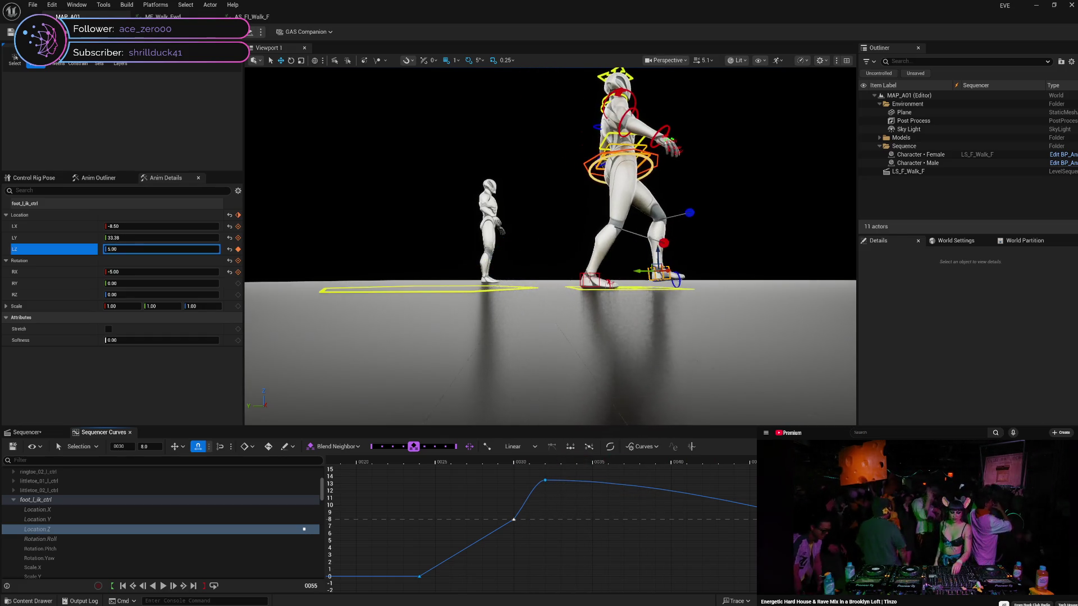
key(Left)
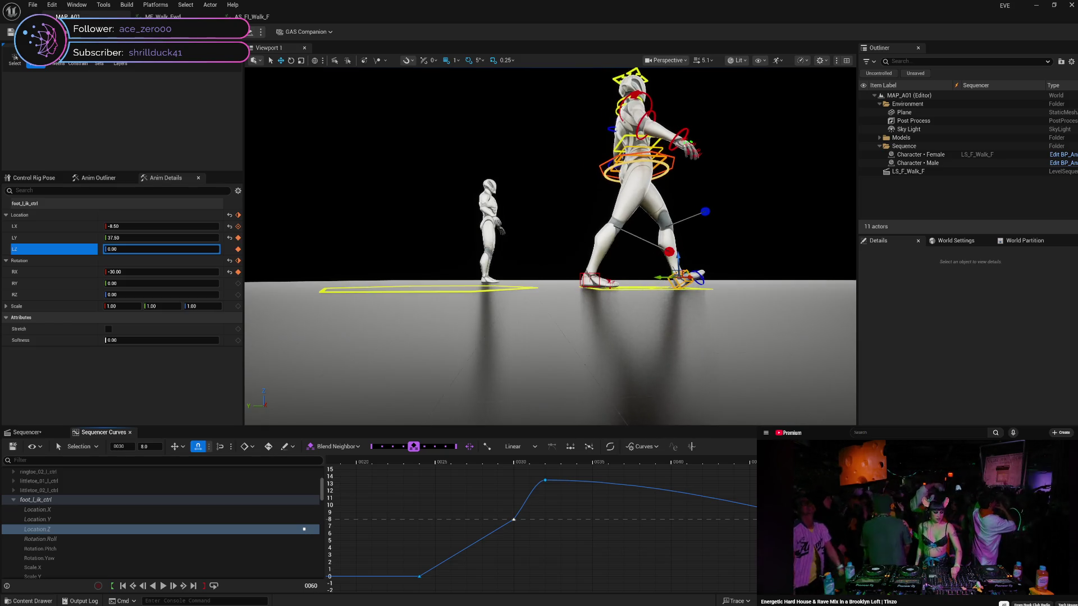
drag(730, 572, 402, 572)
key(space)
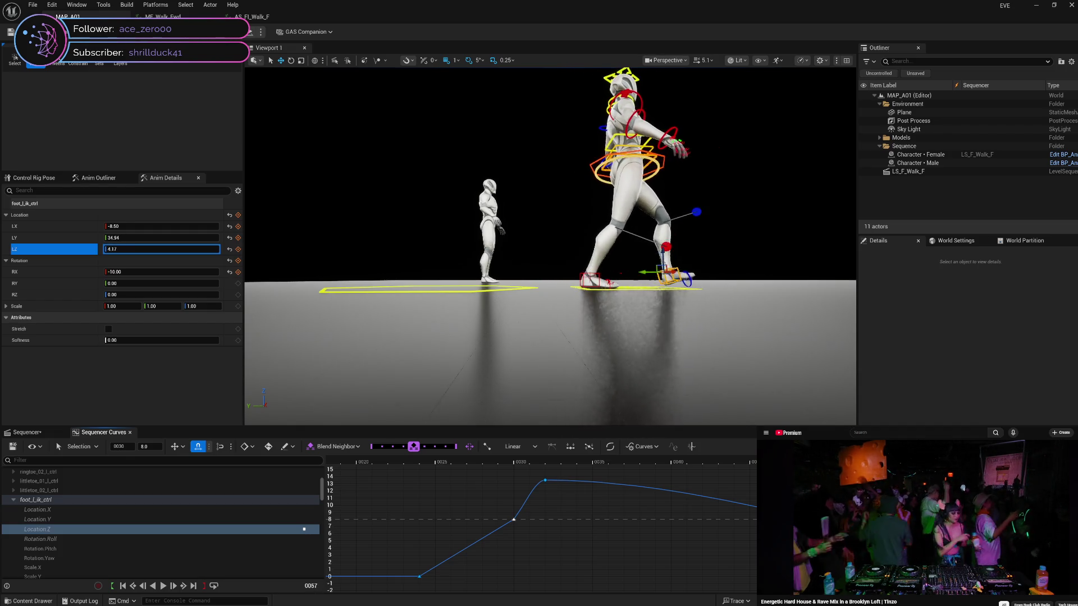
mouse_move(842, 553)
mouse_down()
mouse_move(346, 572)
mouse_move(700, 552)
mouse_move(388, 580)
mouse_move(578, 558)
mouse_move(540, 570)
mouse_up()
mouse_move(502, 577)
mouse_down()
mouse_move(430, 579)
mouse_move(524, 564)
mouse_move(429, 589)
mouse_up()
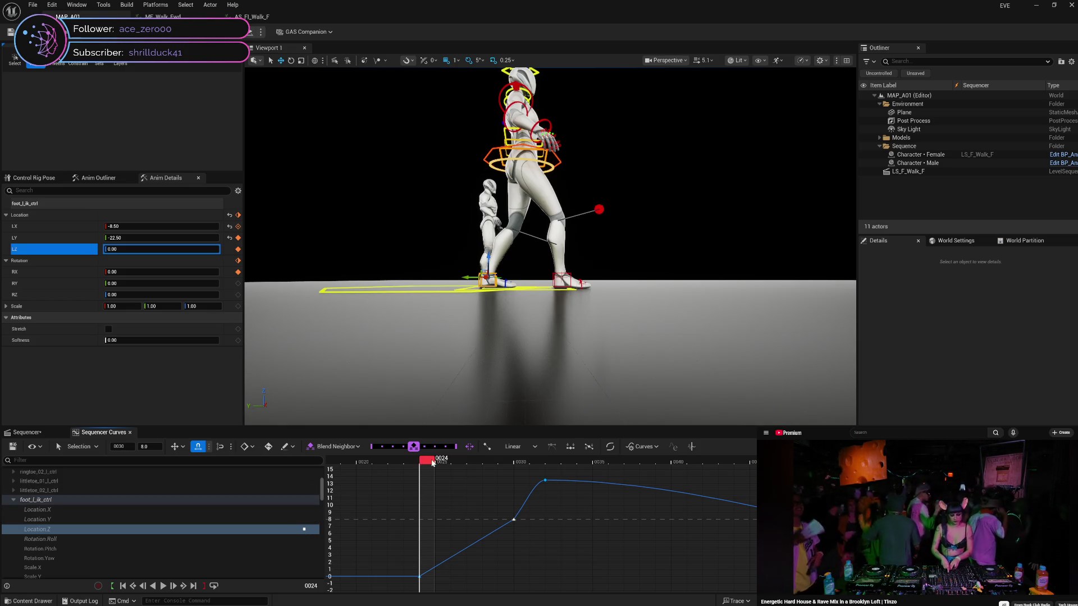
mouse_move(432, 463)
mouse_down()
mouse_move(526, 463)
mouse_move(419, 477)
mouse_move(517, 472)
mouse_move(434, 480)
mouse_up()
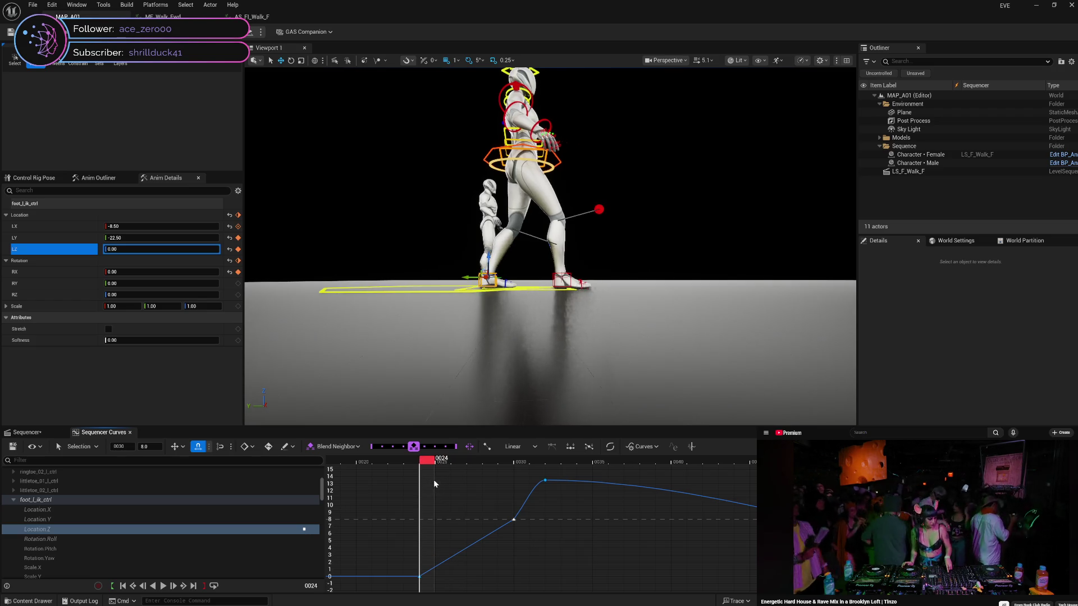
Show the left foot's Location.Y and Rotation.Roll curves, previewing the pose at frames 30 and 29
click(133, 517)
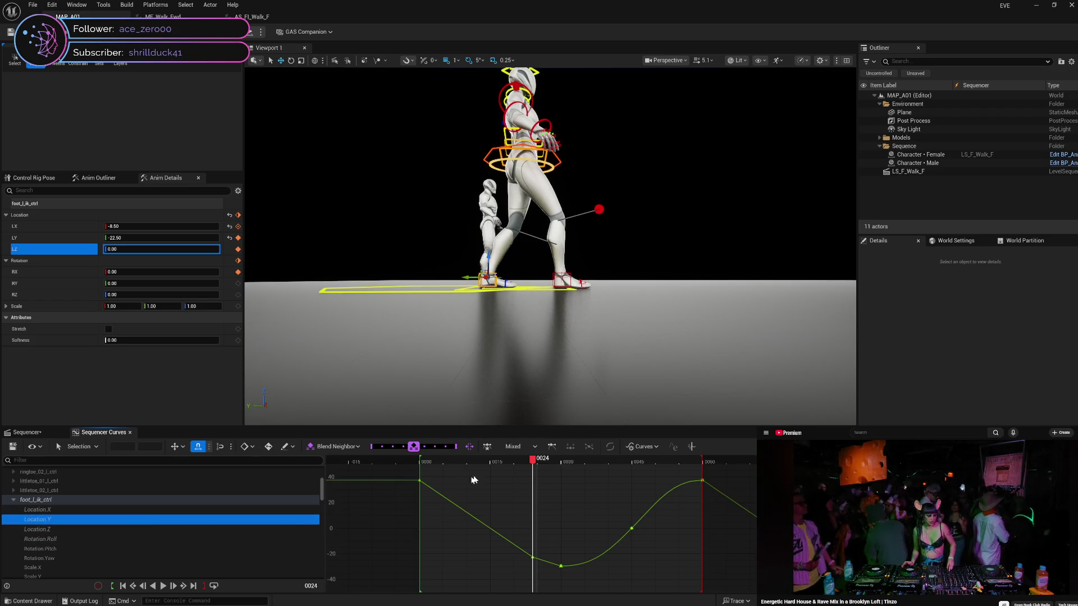
mouse_move(534, 461)
mouse_down()
mouse_move(564, 467)
mouse_move(533, 465)
mouse_up()
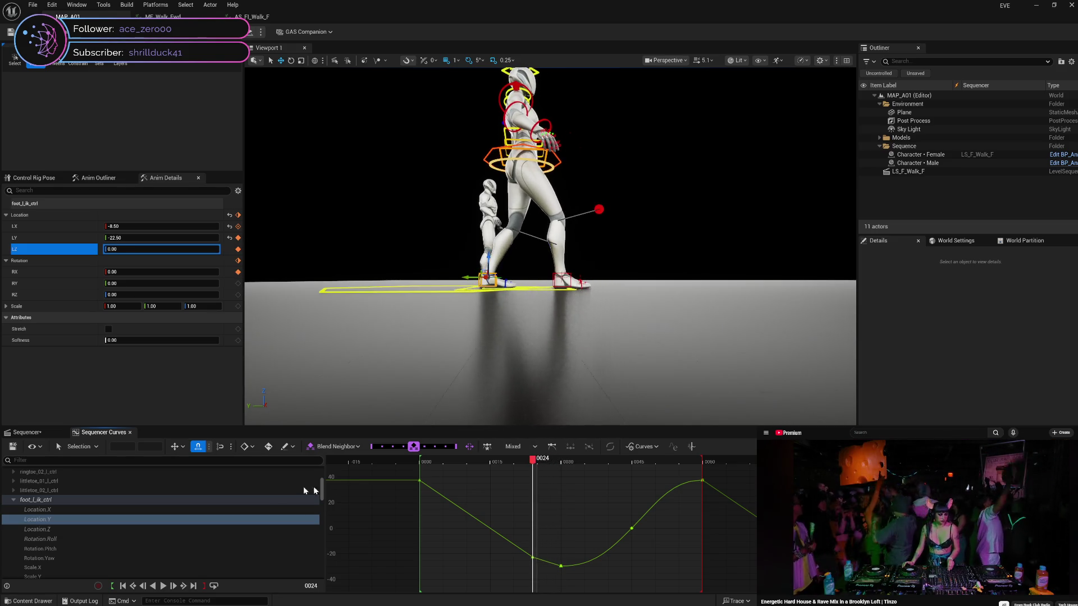
click(108, 538)
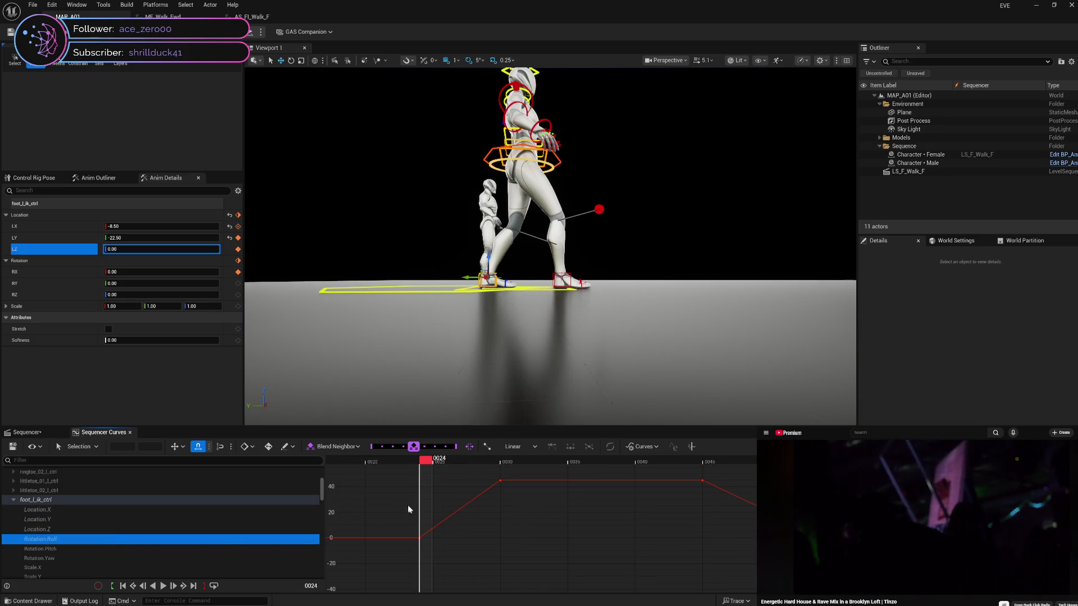
mouse_move(427, 466)
mouse_down()
mouse_move(505, 463)
mouse_move(420, 470)
mouse_up()
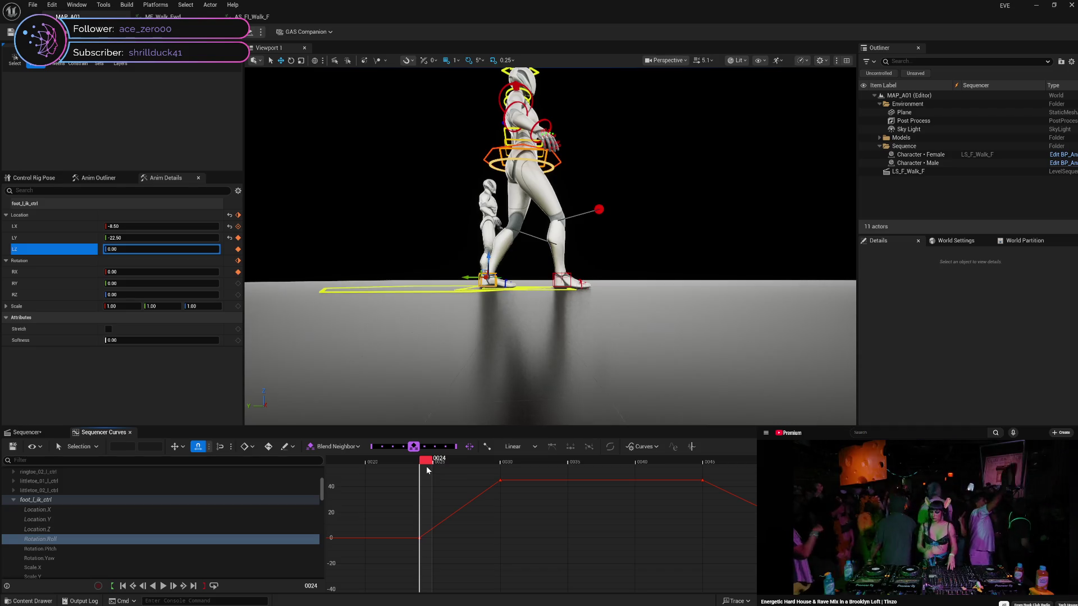
Isolate the ball_l_ik_ctrl Rotation.Roll curve and scrub frames 26 to 28 to watch the pose
scroll(147, 530, down, 3)
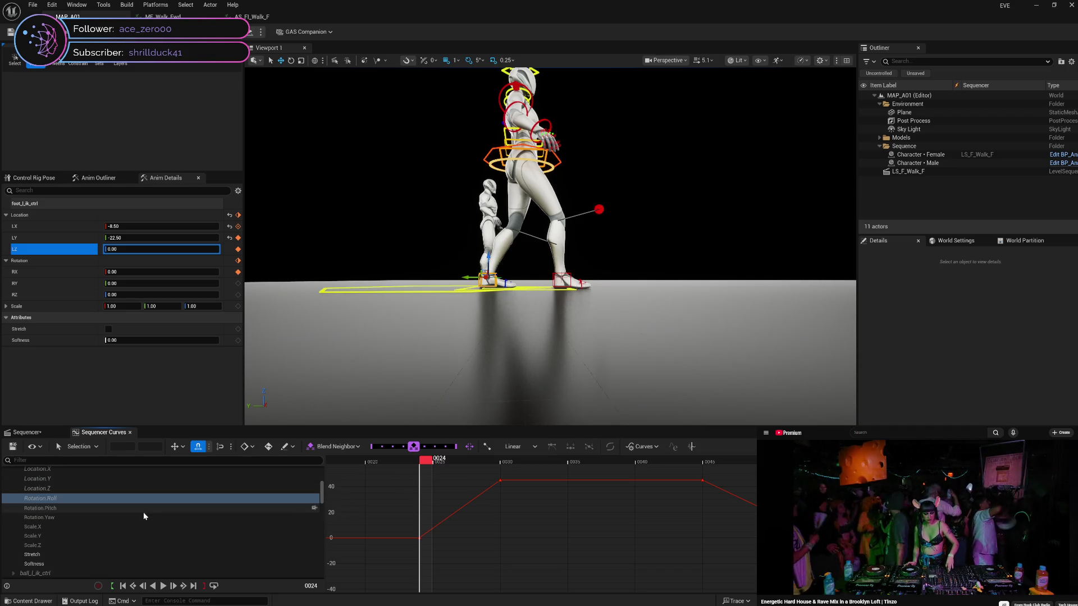
click(75, 573)
scroll(117, 544, down, 2)
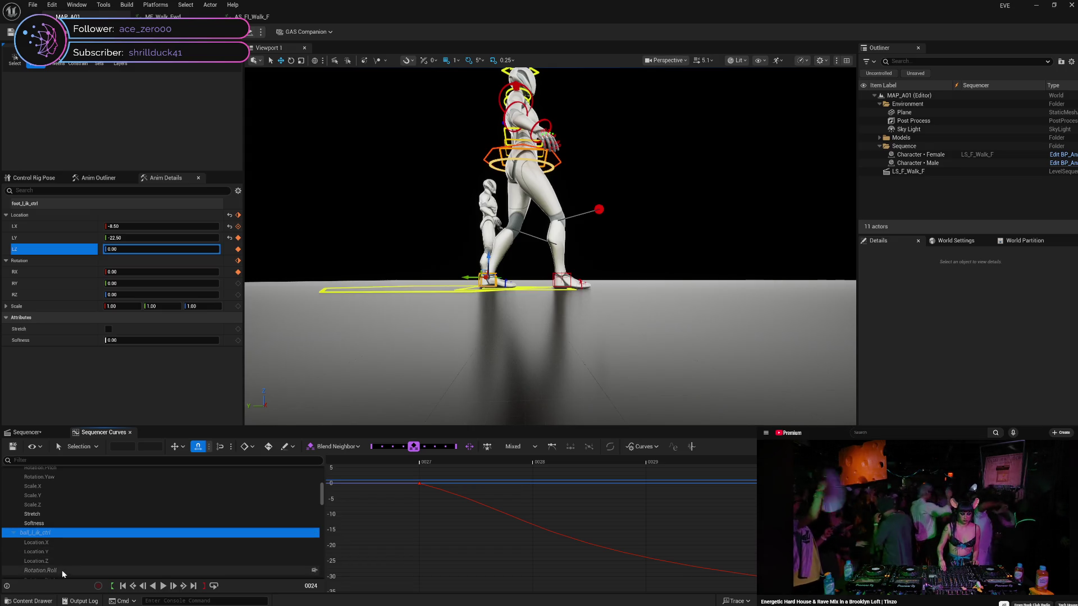
click(62, 570)
click(418, 460)
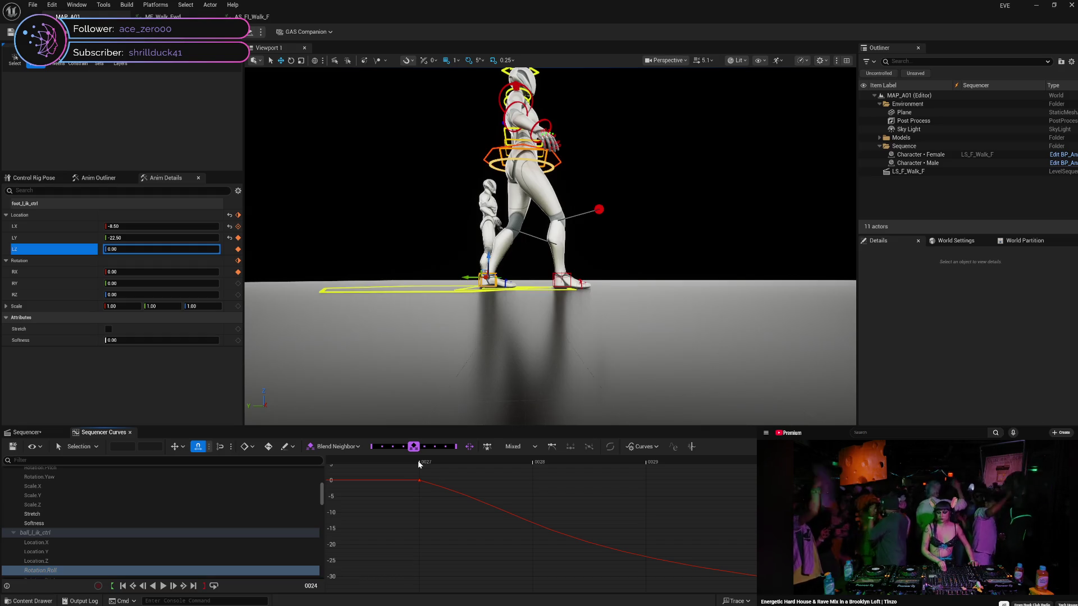
mouse_move(412, 462)
mouse_down()
mouse_move(609, 470)
mouse_move(389, 482)
mouse_up()
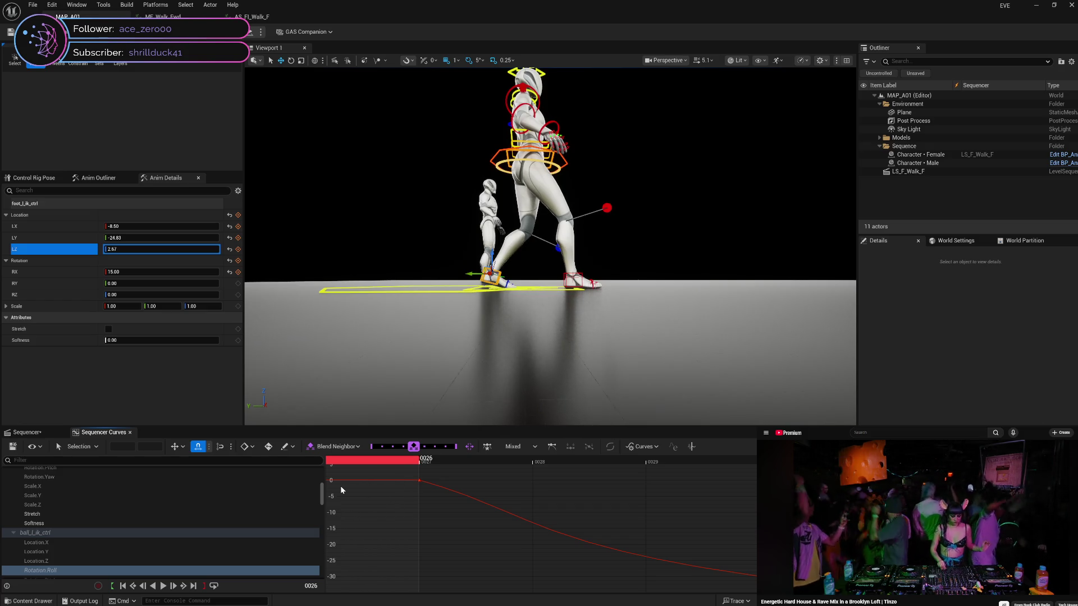
Move the ball_l_ik_ctrl key back to frame 24 and review the foot through frames 24–31
click(25, 433)
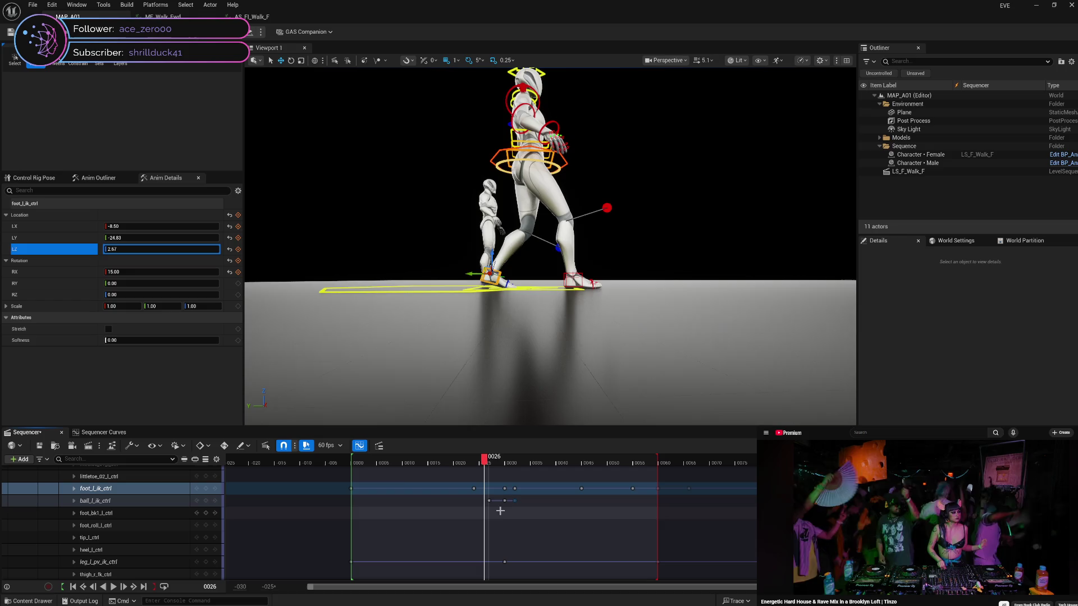
drag(489, 501, 474, 502)
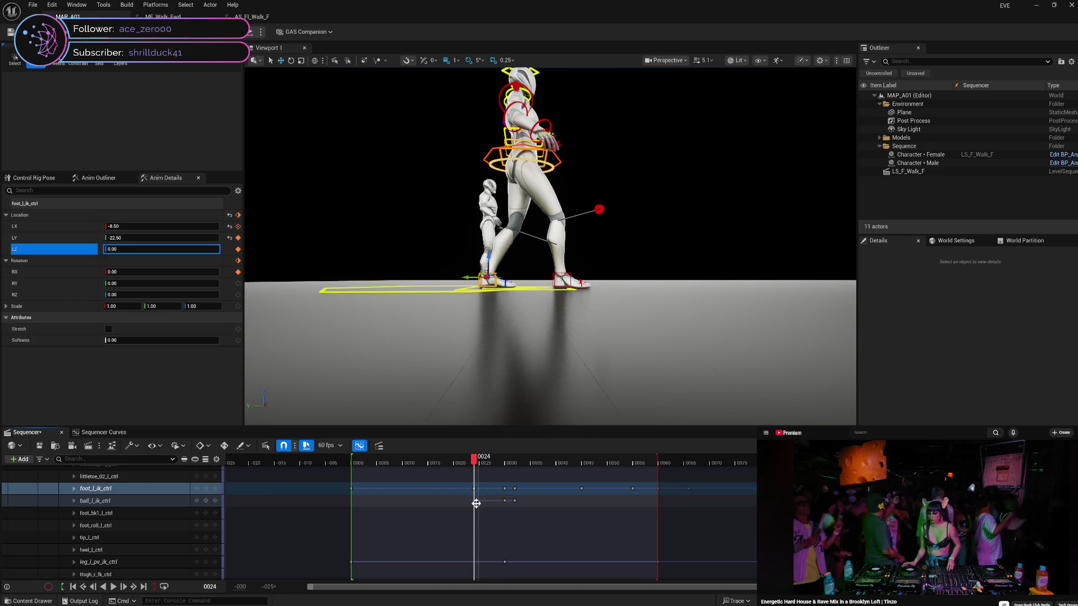
click(261, 503)
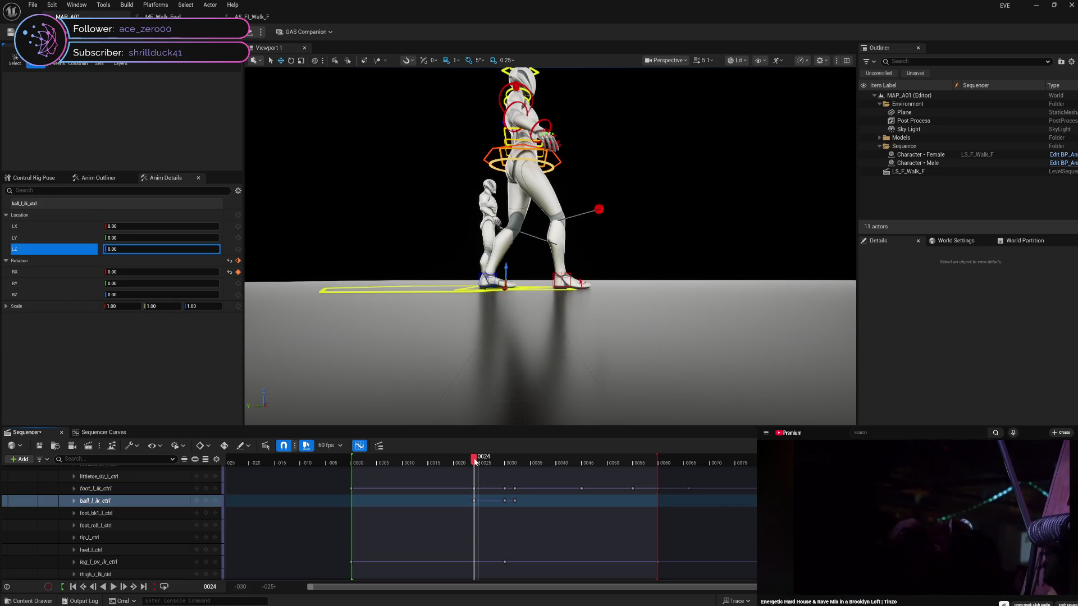
mouse_move(475, 462)
mouse_down()
mouse_move(520, 471)
mouse_move(464, 470)
mouse_move(518, 471)
mouse_move(463, 474)
mouse_move(512, 477)
mouse_move(474, 480)
mouse_move(705, 478)
mouse_move(689, 493)
mouse_move(426, 489)
mouse_move(707, 500)
mouse_move(707, 519)
mouse_move(522, 518)
mouse_move(713, 518)
mouse_move(696, 529)
mouse_move(570, 522)
mouse_move(686, 525)
mouse_move(602, 536)
mouse_move(699, 531)
mouse_move(636, 537)
mouse_move(704, 520)
mouse_move(624, 534)
mouse_move(659, 524)
mouse_up()
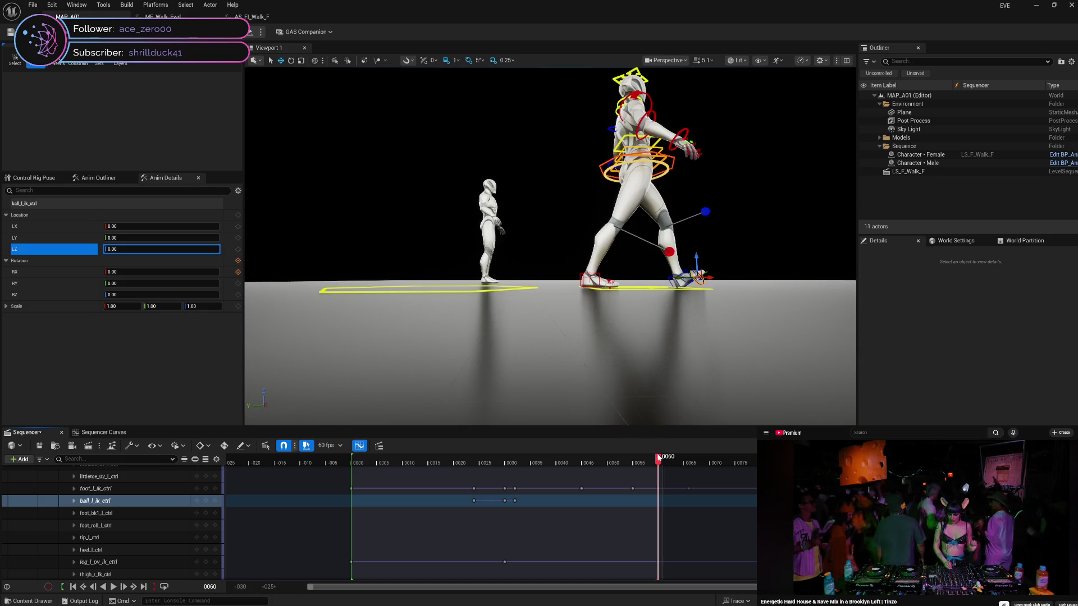
Orbit the camera close behind the character's legs and settle on frame 45 mid-stride
mouse_move(660, 465)
mouse_down()
mouse_move(621, 467)
mouse_move(752, 465)
mouse_move(355, 551)
mouse_move(525, 547)
mouse_move(758, 571)
mouse_move(459, 578)
mouse_move(758, 567)
mouse_move(479, 592)
mouse_move(753, 597)
mouse_move(346, 594)
mouse_move(798, 599)
mouse_move(401, 603)
mouse_move(361, 587)
mouse_move(716, 604)
mouse_move(567, 603)
mouse_up()
drag(550, 247, 663, 247)
mouse_move(591, 385)
mouse_down()
mouse_move(539, 386)
mouse_move(702, 377)
mouse_move(595, 416)
mouse_move(617, 423)
mouse_move(631, 394)
mouse_up()
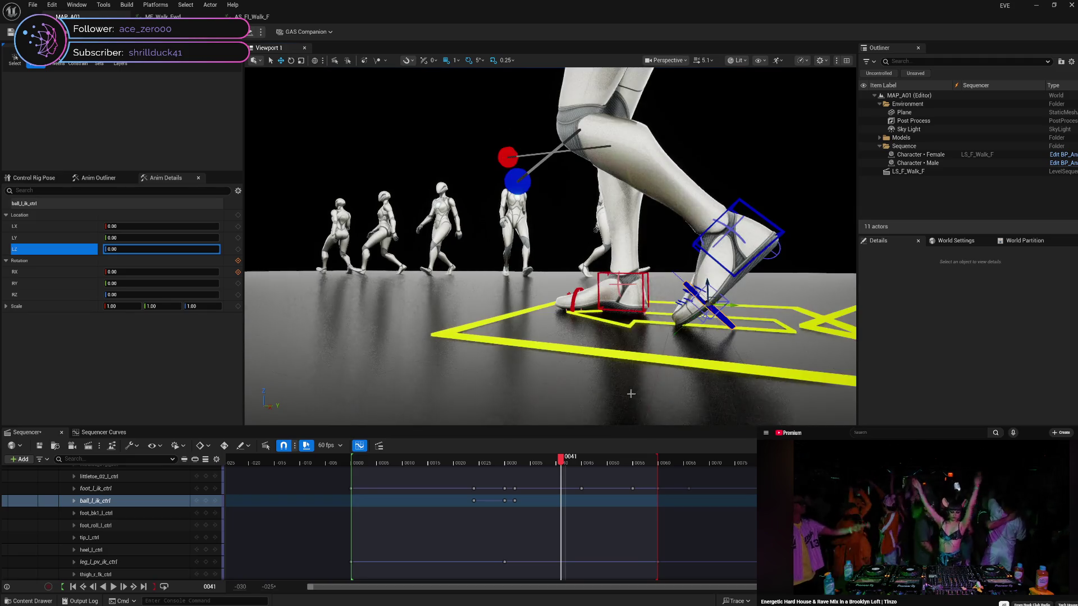
mouse_move(560, 460)
mouse_down()
mouse_move(542, 462)
mouse_move(591, 466)
mouse_up()
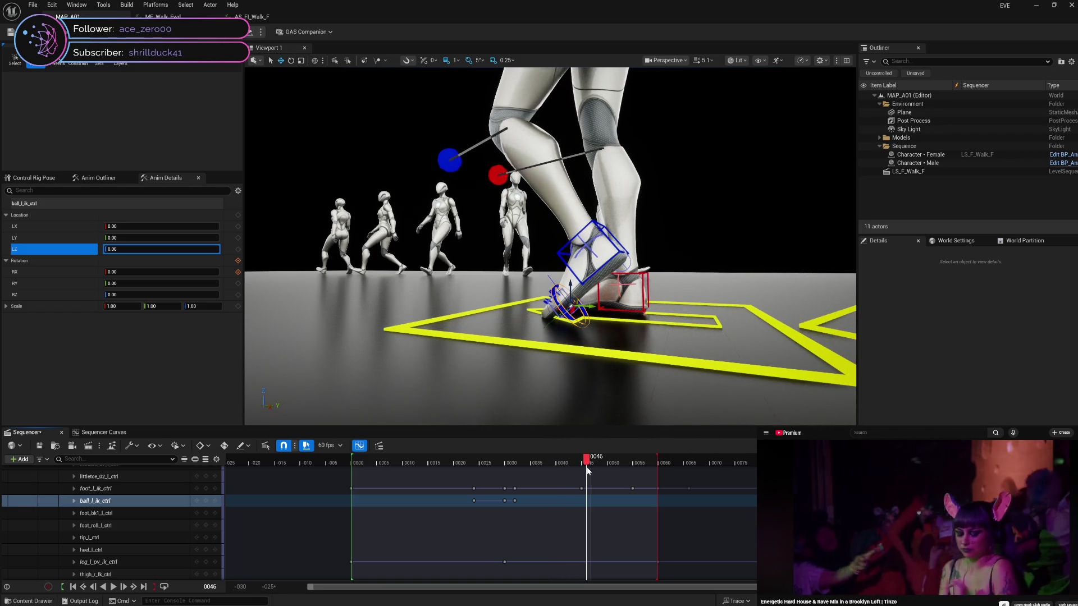
key(Left)
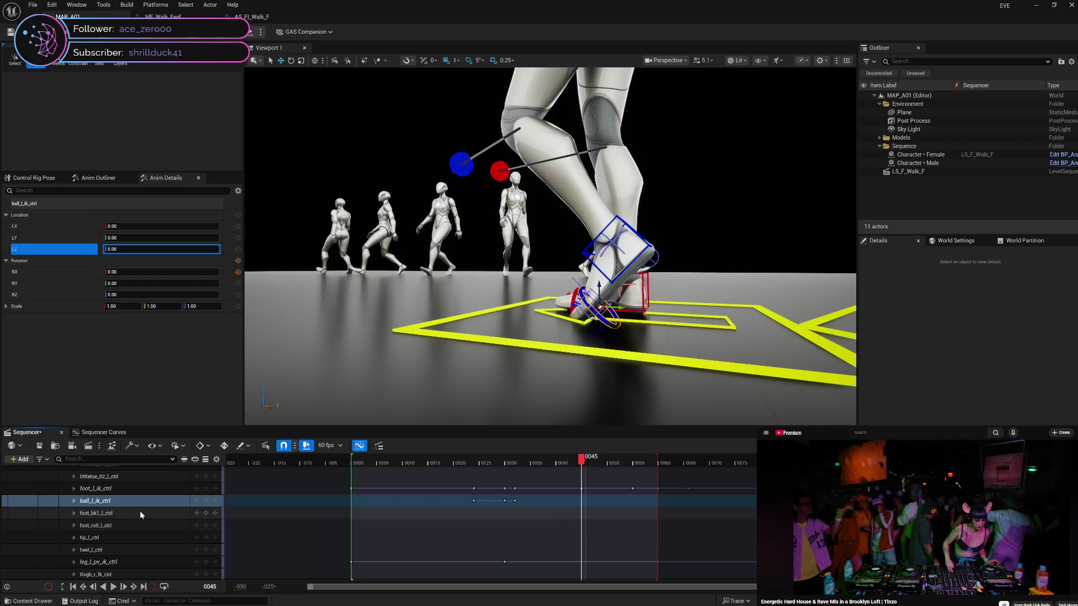
Key foot_l_ik_ctrl's LZ at 12.50 on frame 45, then review the motion up to frame 60
click(137, 489)
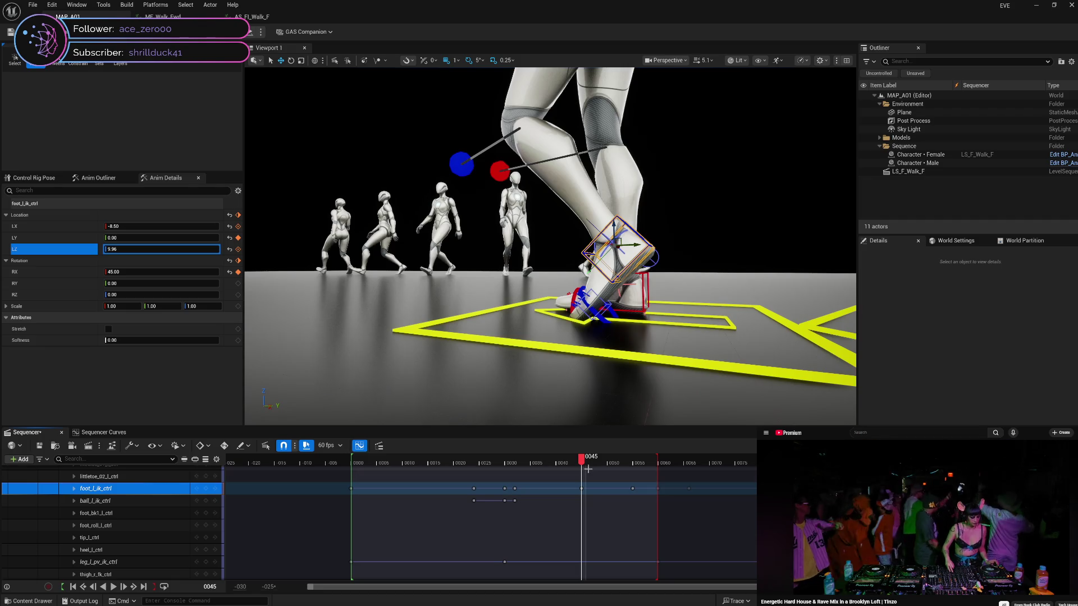
click(131, 249)
text(12.5)
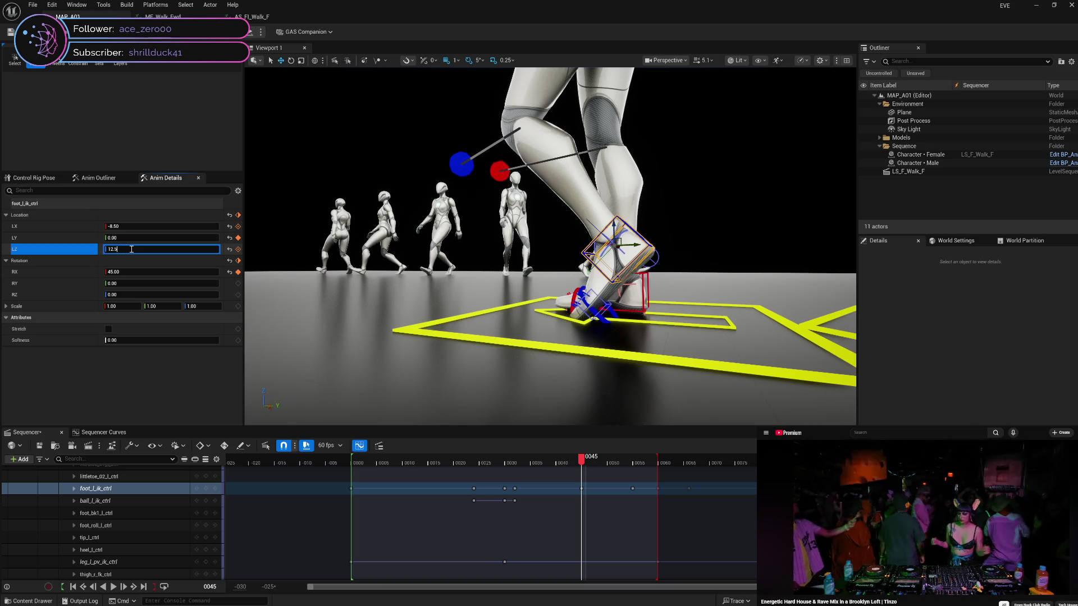
key(Return)
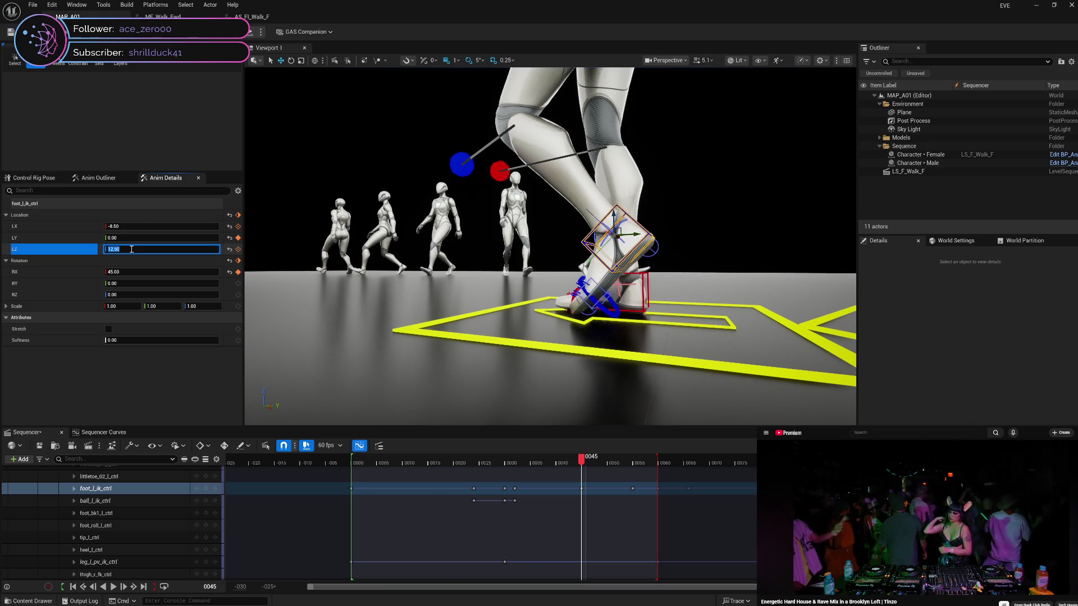
click(238, 251)
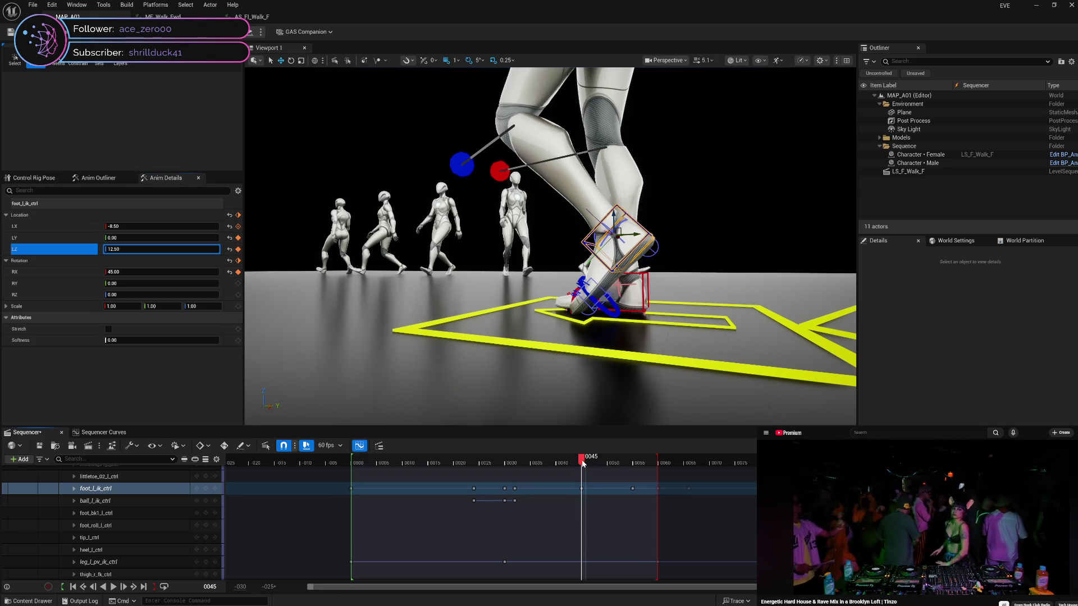
mouse_move(583, 464)
mouse_down()
mouse_move(507, 472)
mouse_move(749, 476)
mouse_move(576, 493)
mouse_move(775, 487)
mouse_move(664, 498)
mouse_move(595, 495)
mouse_move(734, 488)
mouse_move(527, 492)
mouse_move(743, 493)
mouse_move(630, 522)
mouse_move(671, 520)
mouse_move(632, 520)
mouse_move(646, 512)
mouse_up()
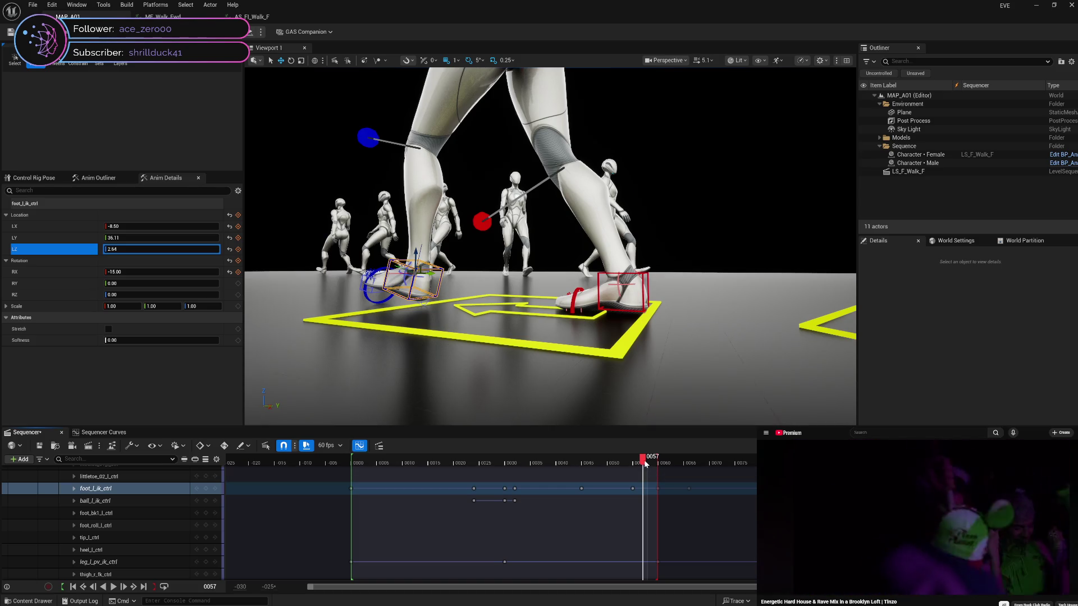
mouse_move(645, 464)
mouse_down()
mouse_move(664, 461)
mouse_move(632, 459)
mouse_move(668, 451)
mouse_move(551, 458)
mouse_move(671, 459)
mouse_move(630, 461)
mouse_move(661, 462)
mouse_up()
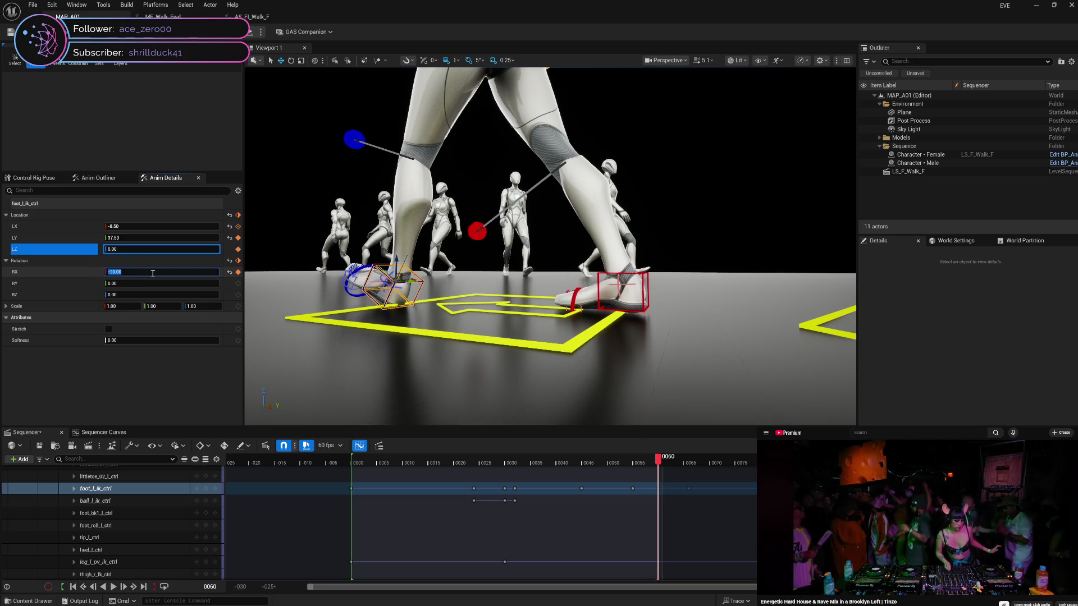
Enter -20 for foot_l_ik_ctrl's RX and keyframe it at frame 60
key(Return)
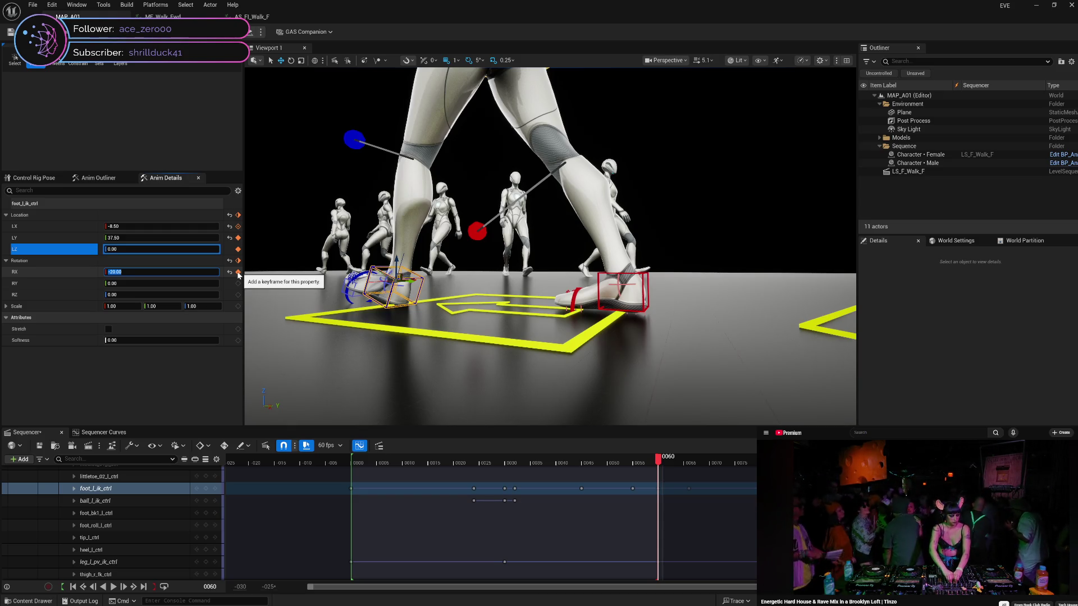
click(239, 273)
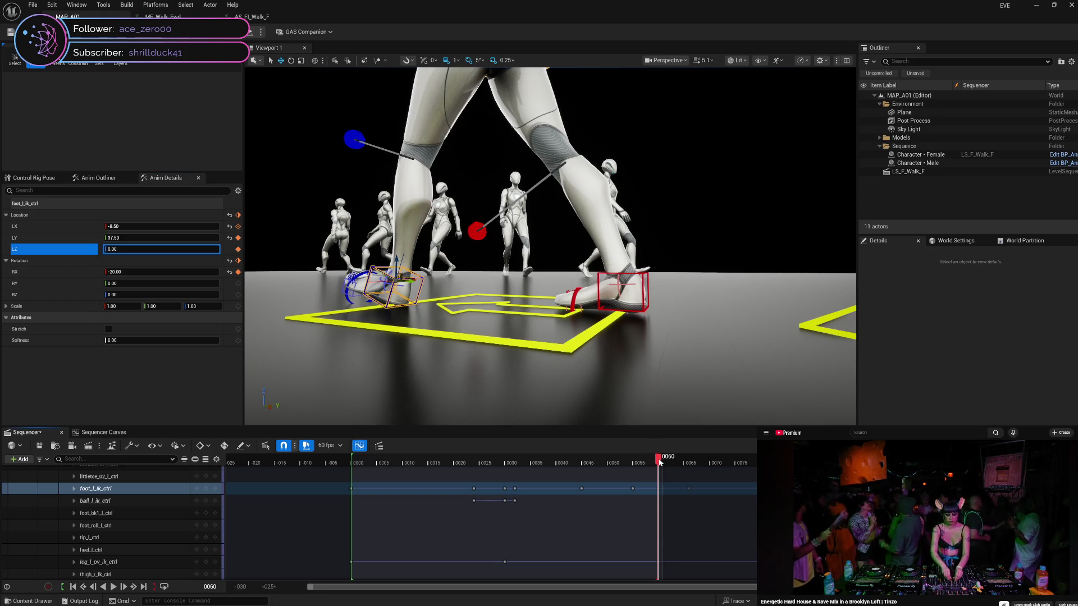
mouse_move(660, 462)
mouse_down()
mouse_move(569, 479)
mouse_move(709, 461)
mouse_move(523, 485)
mouse_move(669, 483)
mouse_move(595, 500)
mouse_move(486, 500)
mouse_move(677, 489)
mouse_move(598, 494)
mouse_move(635, 493)
mouse_up()
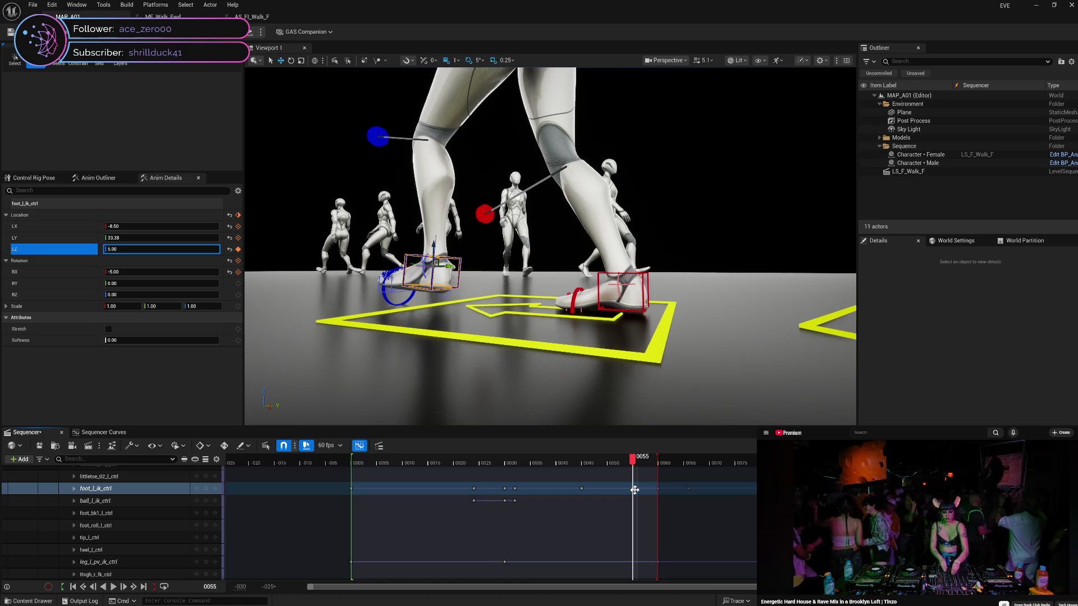